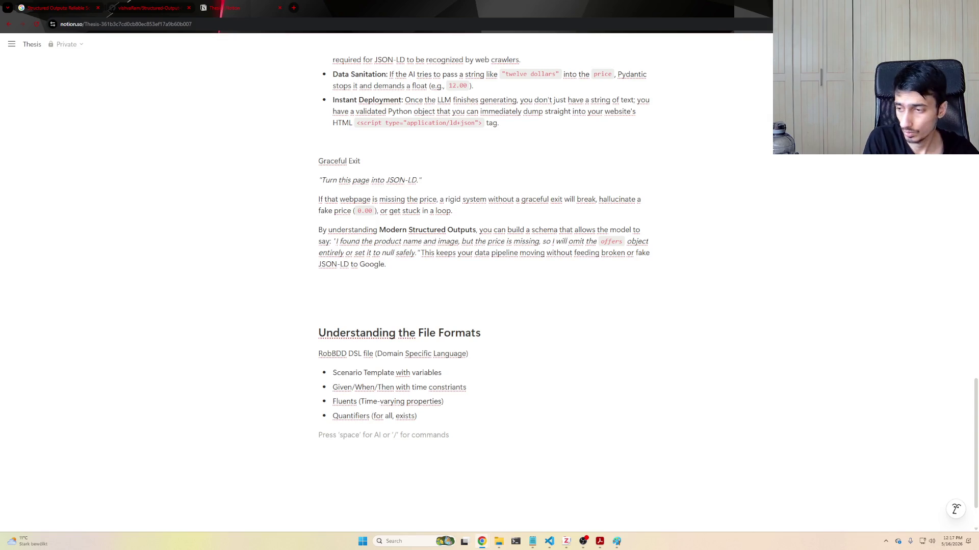
pyautogui.write('/co')
# - Insert a code block and paste the RobBDD pick-and-place scenario template into it
pyautogui.press('Return')
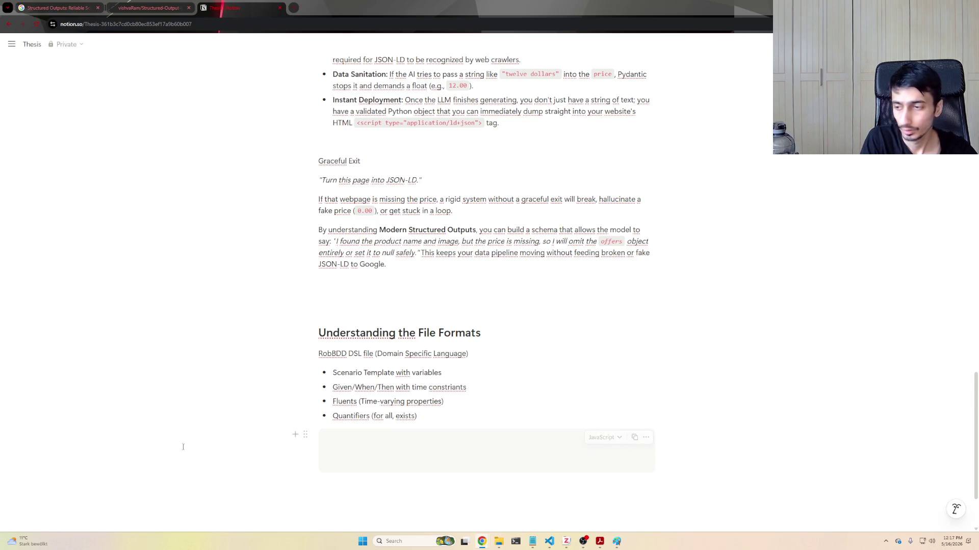
pyautogui.write('Scenario Template (ns= bdd_tmpl ) tmpl_pickplace {   var target_obj   var robot   var pick_ws   var place_ws   Given : <target_obj> is located at <pick_ws> before <e_pick_start>   When : <bhv_pickplace> occurs   Then : <target_obj> is located at <place_ws> after <e_place_end> }')
pyautogui.scroll(-2, 355, 451)
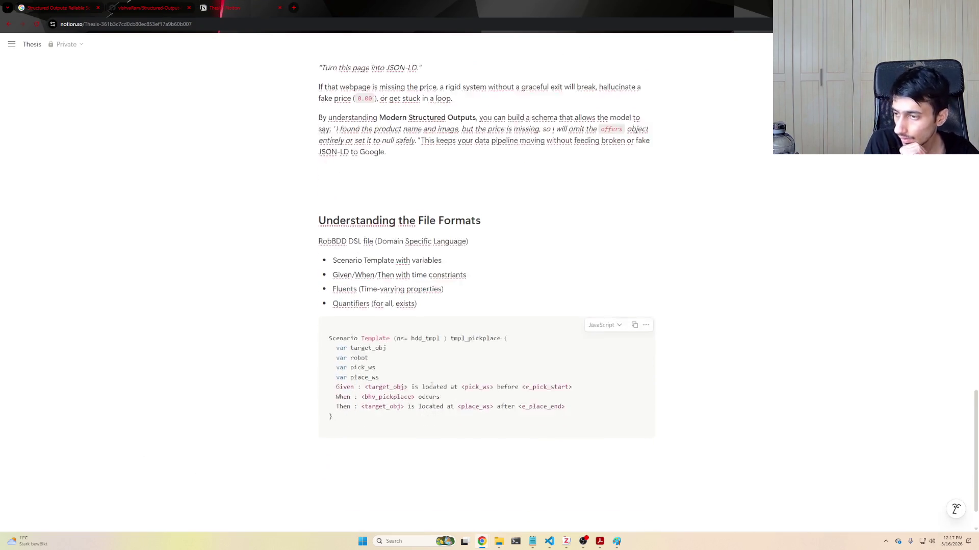
pyautogui.doubleClick(360, 299)
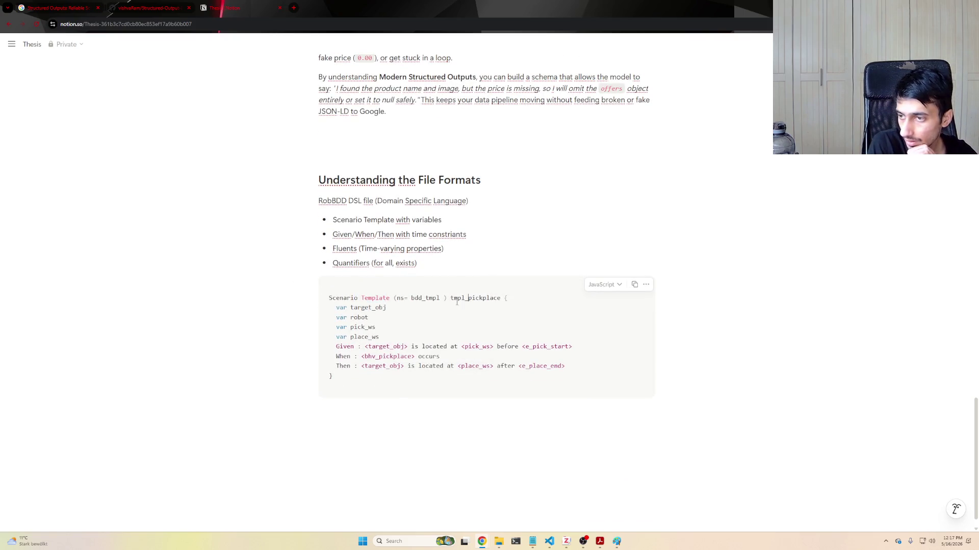
pyautogui.moveTo(453, 298); pyautogui.dragTo(507, 298)
pyautogui.click(428, 318)
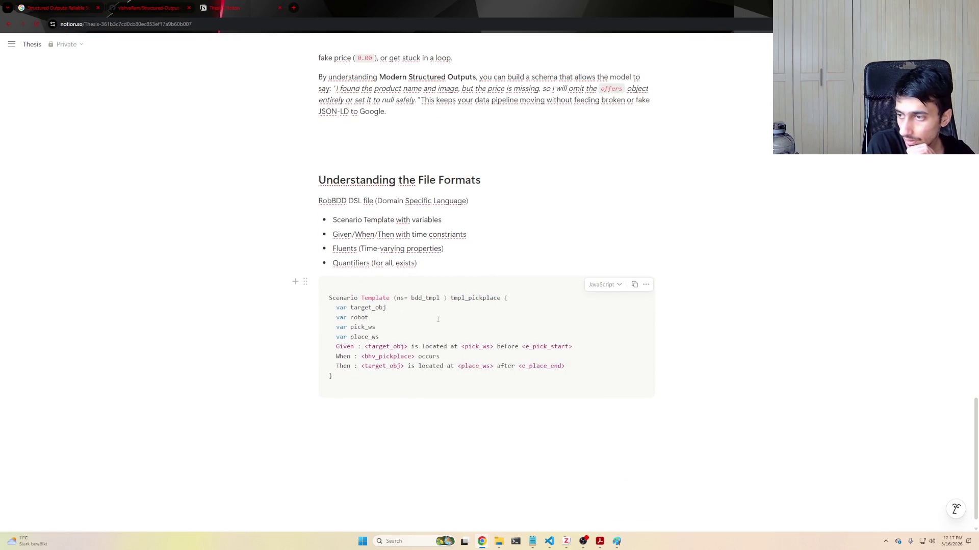
pyautogui.doubleClick(364, 307)
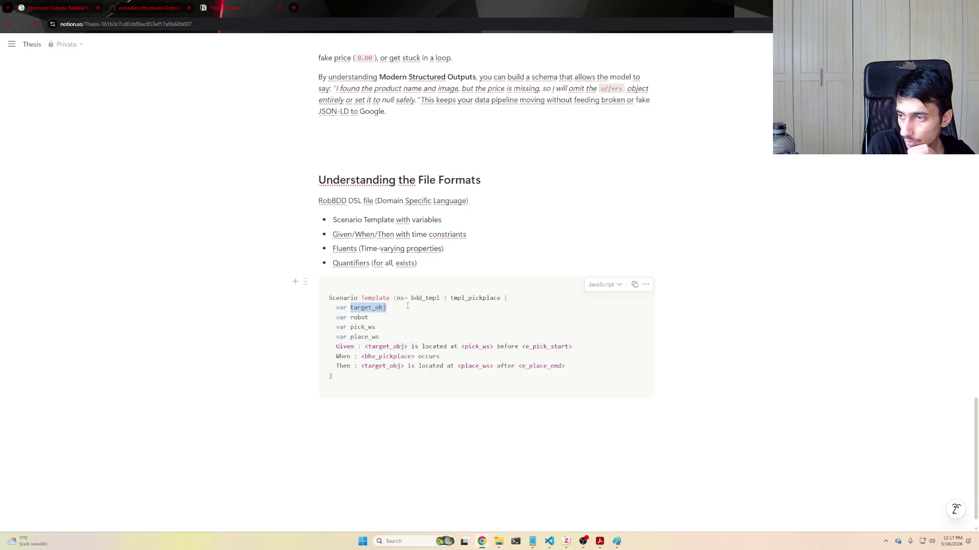
pyautogui.doubleClick(358, 317)
pyautogui.moveTo(353, 307); pyautogui.dragTo(389, 308)
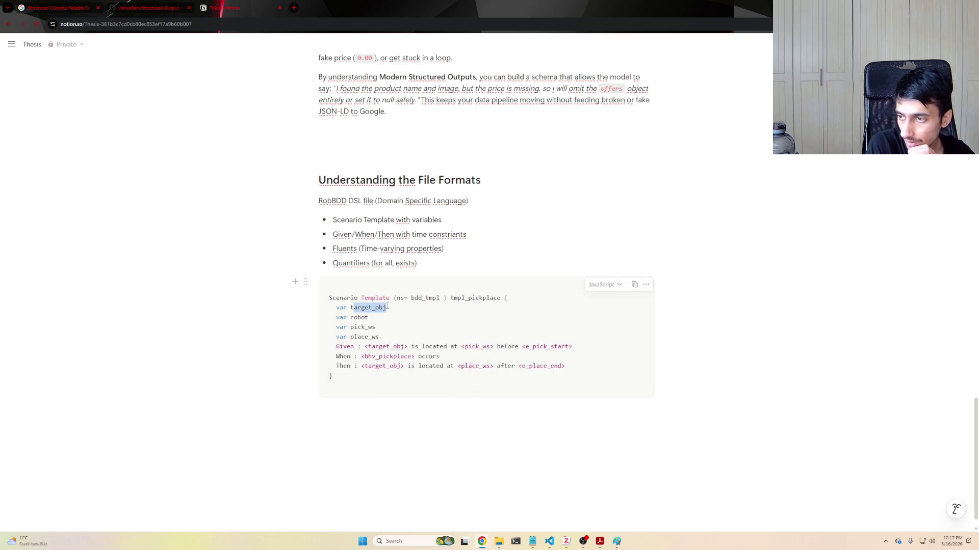
pyautogui.doubleClick(359, 317)
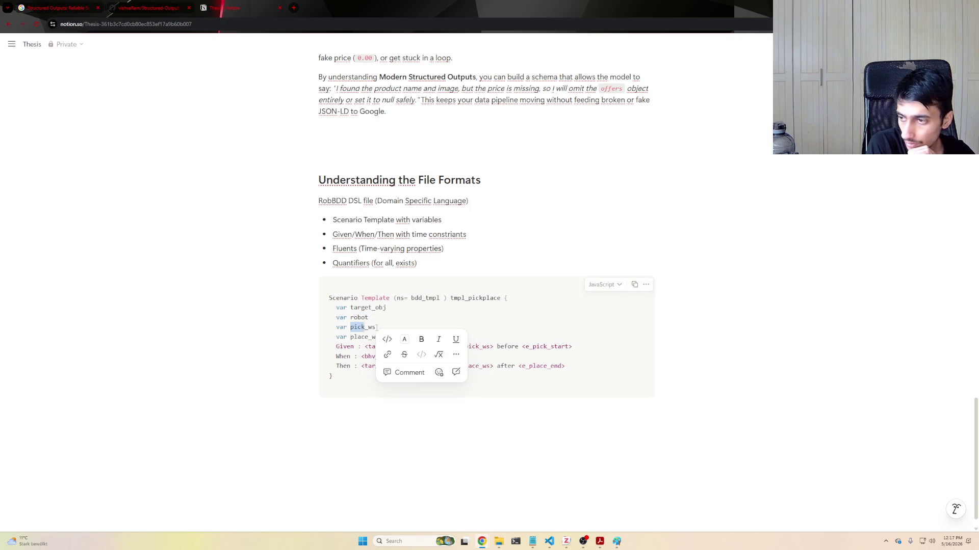
pyautogui.click(390, 329)
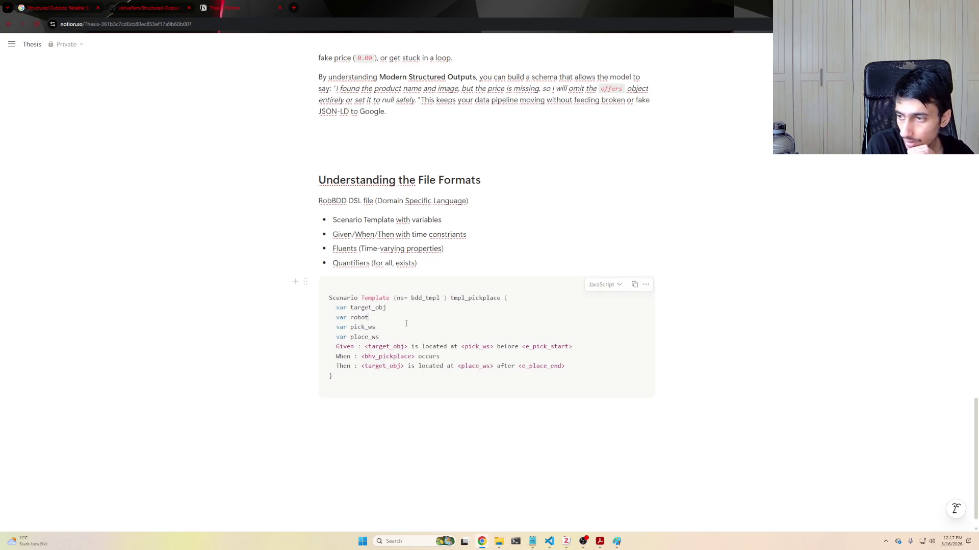
pyautogui.doubleClick(352, 337)
pyautogui.click(402, 327)
pyautogui.doubleClick(344, 346)
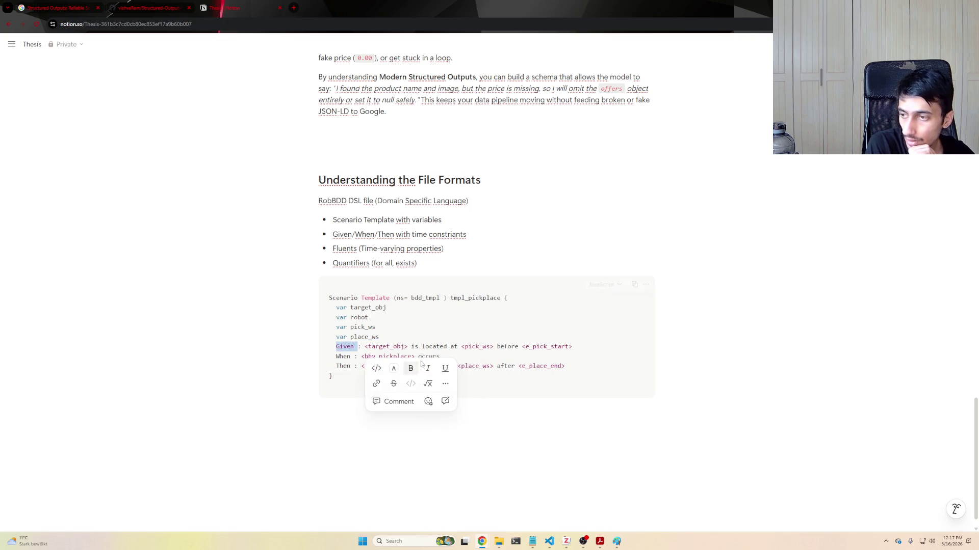
pyautogui.click(352, 345)
pyautogui.moveTo(365, 346); pyautogui.dragTo(572, 347)
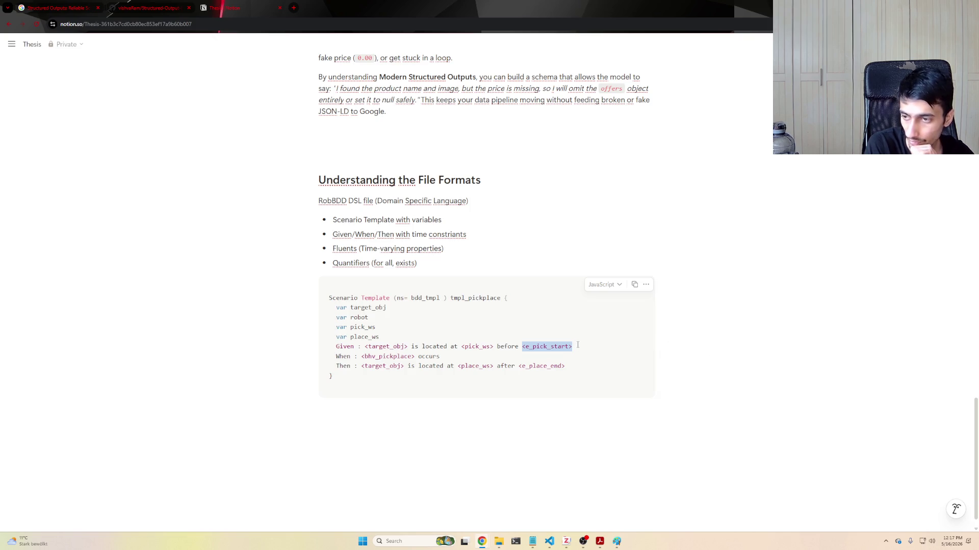
pyautogui.click(343, 358)
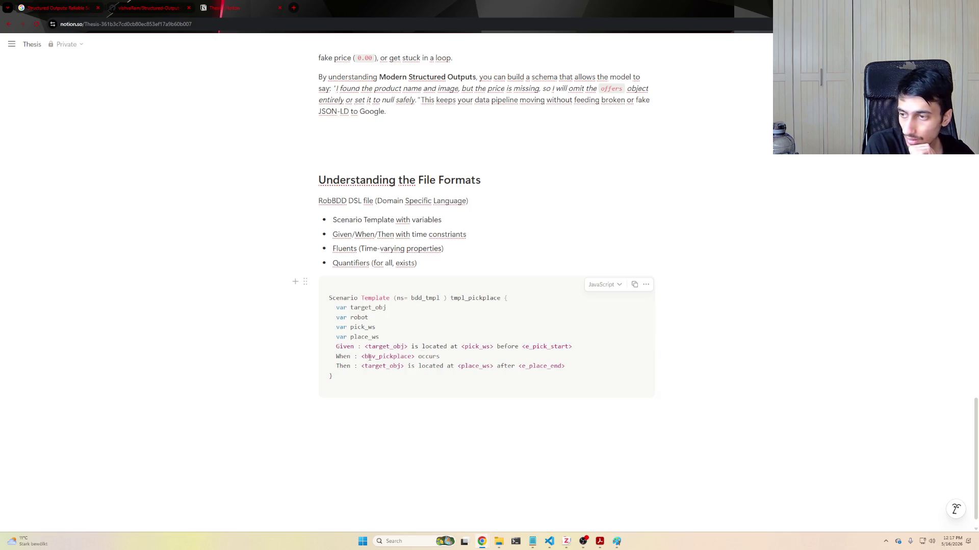
pyautogui.moveTo(364, 356); pyautogui.dragTo(415, 357)
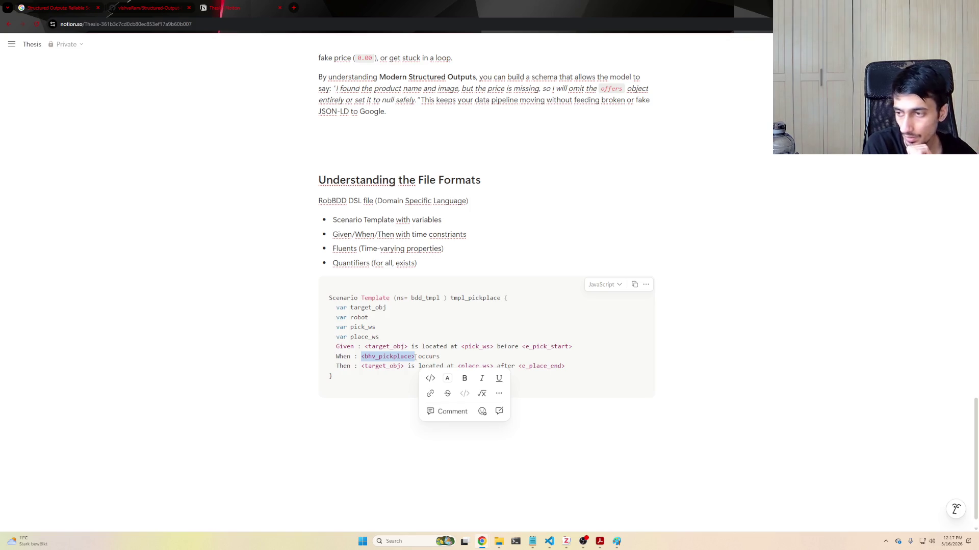
pyautogui.moveTo(365, 367); pyautogui.dragTo(401, 367)
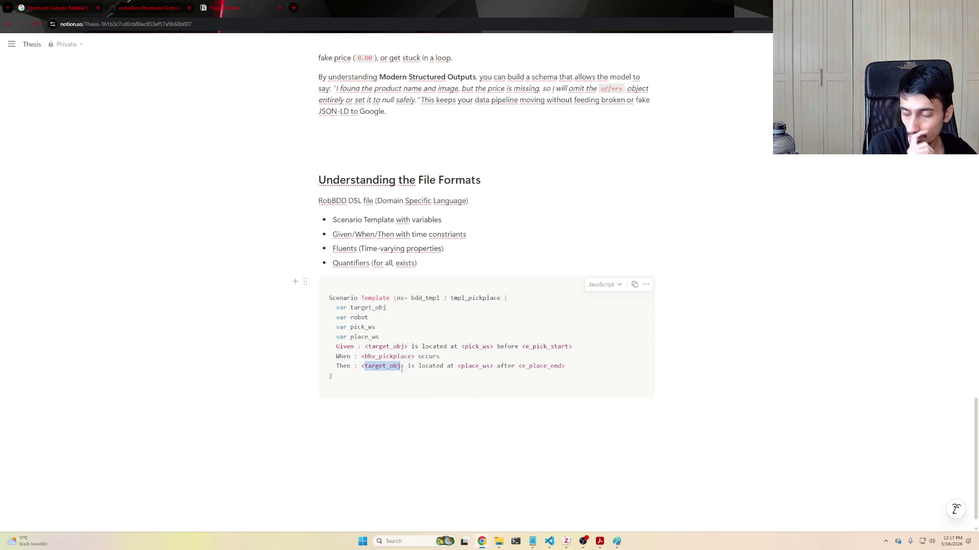
pyautogui.click(425, 369)
pyautogui.moveTo(458, 367); pyautogui.dragTo(566, 368)
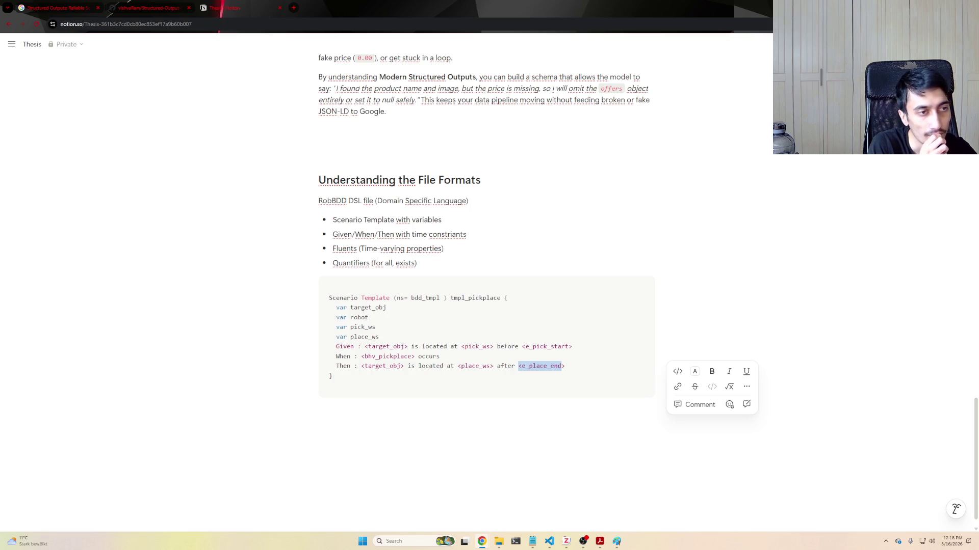
pyautogui.click(535, 207)
pyautogui.write('U')
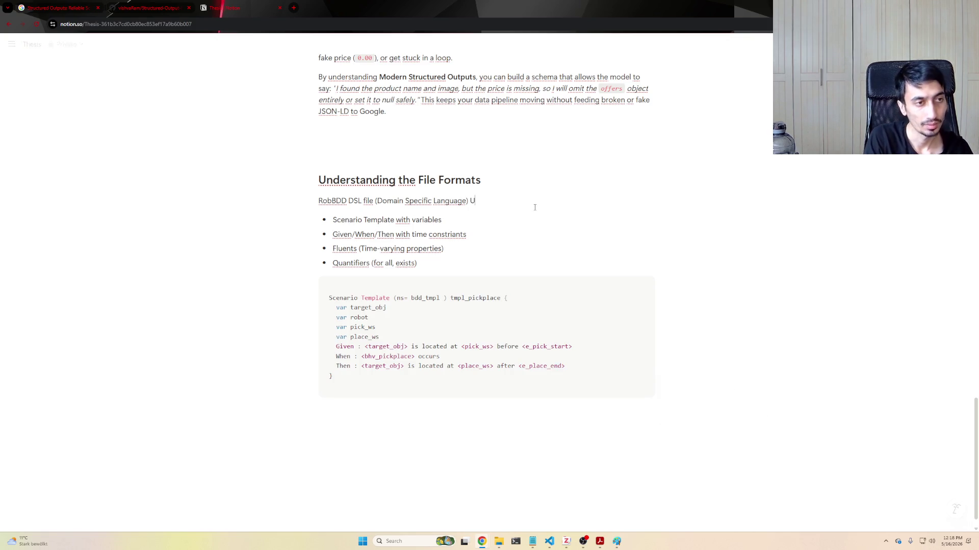
pyautogui.write('sing EBNF')
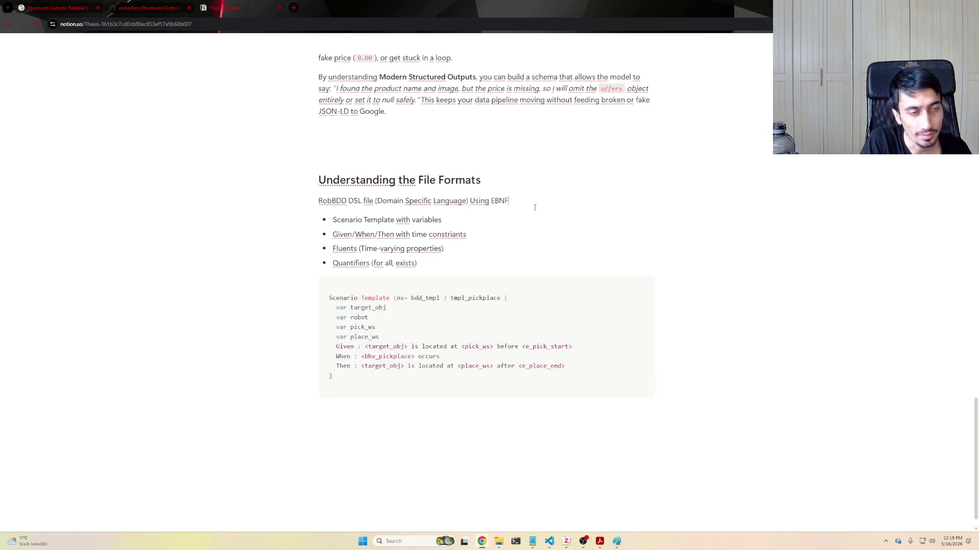
pyautogui.write(' (Ex')
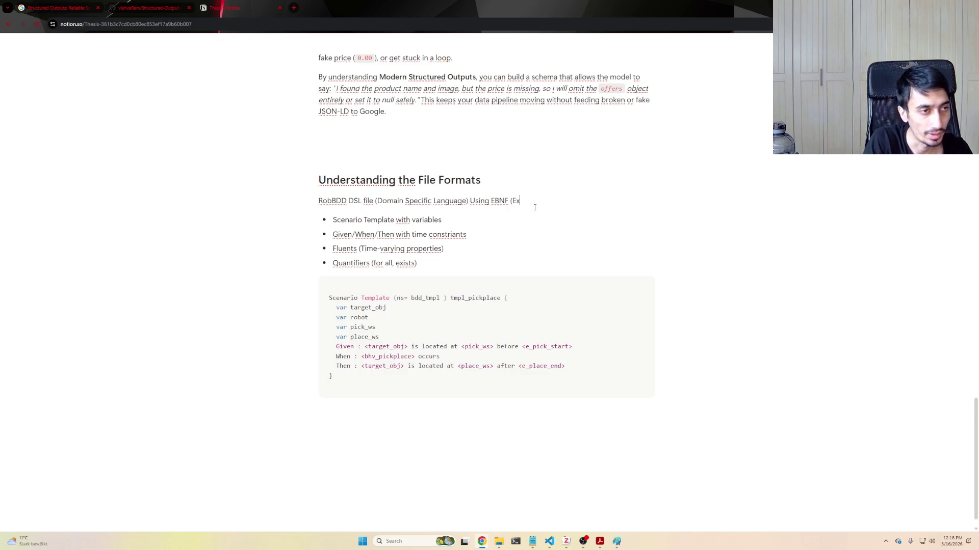
pyautogui.write('tended Bak')
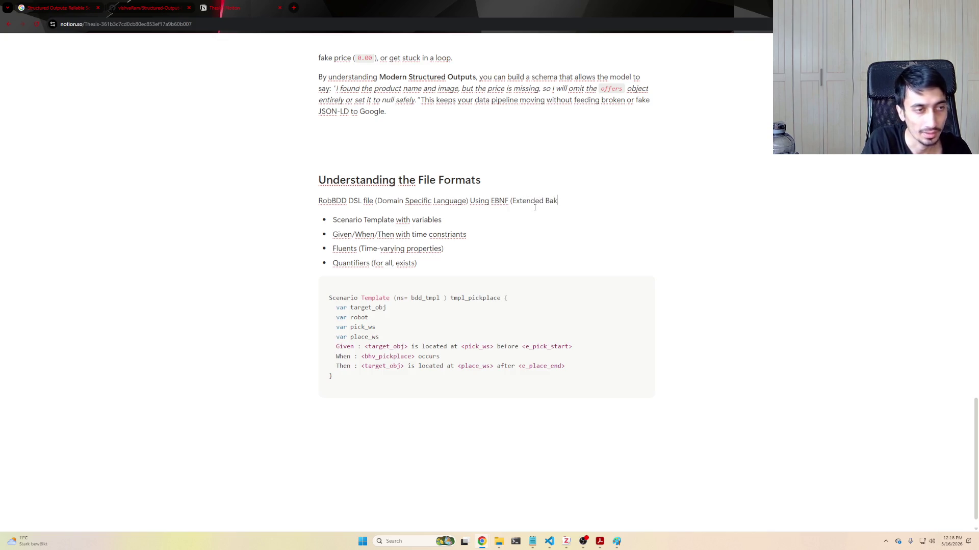
pyautogui.press('BackSpace')
pyautogui.write('ckus')
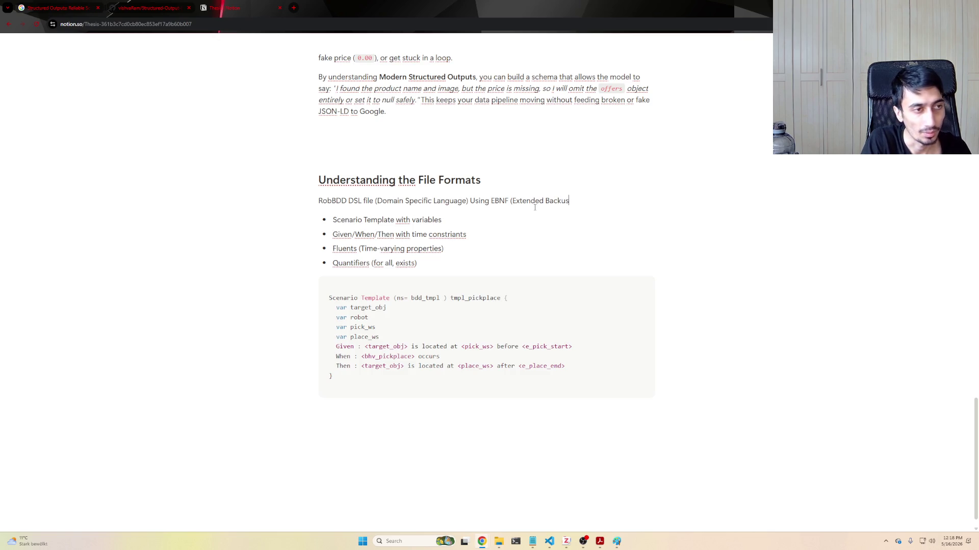
pyautogui.write('-Naur ')
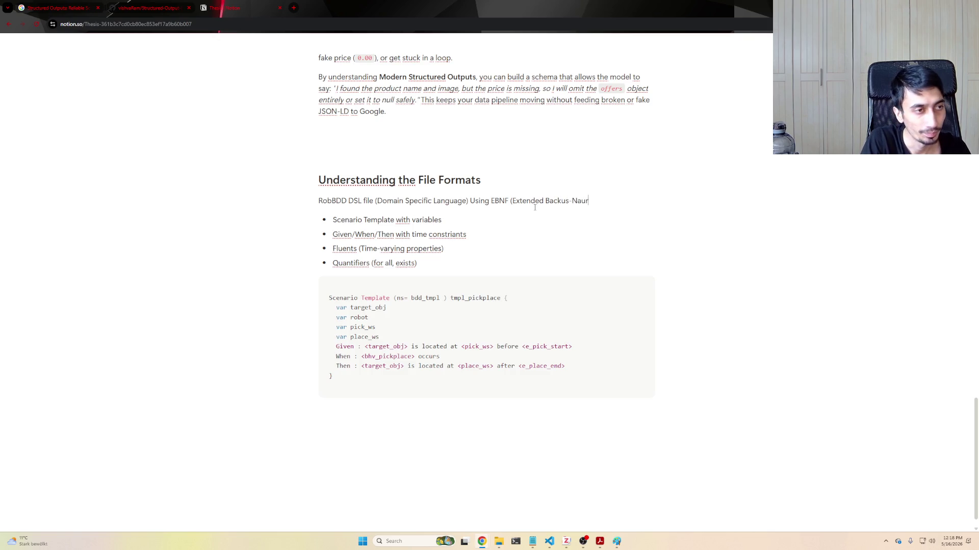
pyautogui.write('Form')
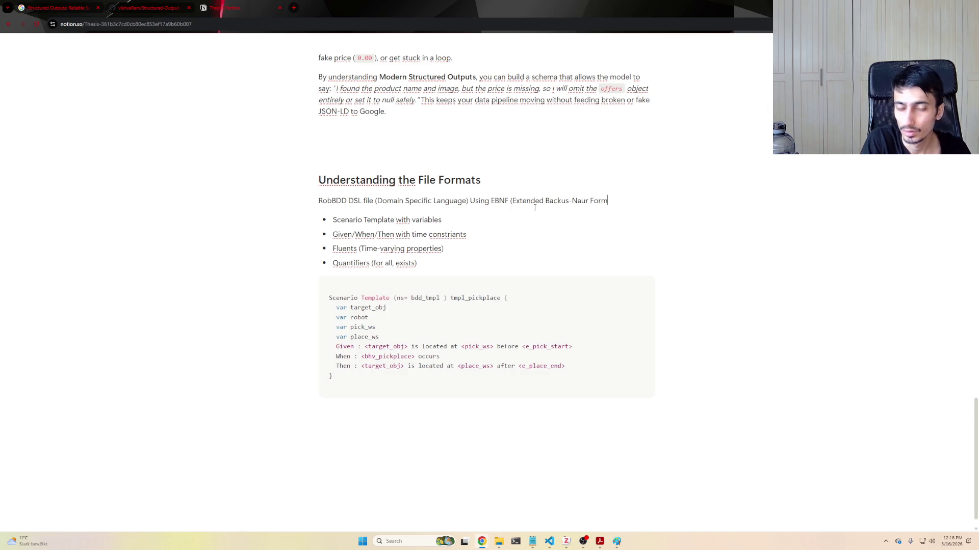
pyautogui.write(') to define the ')
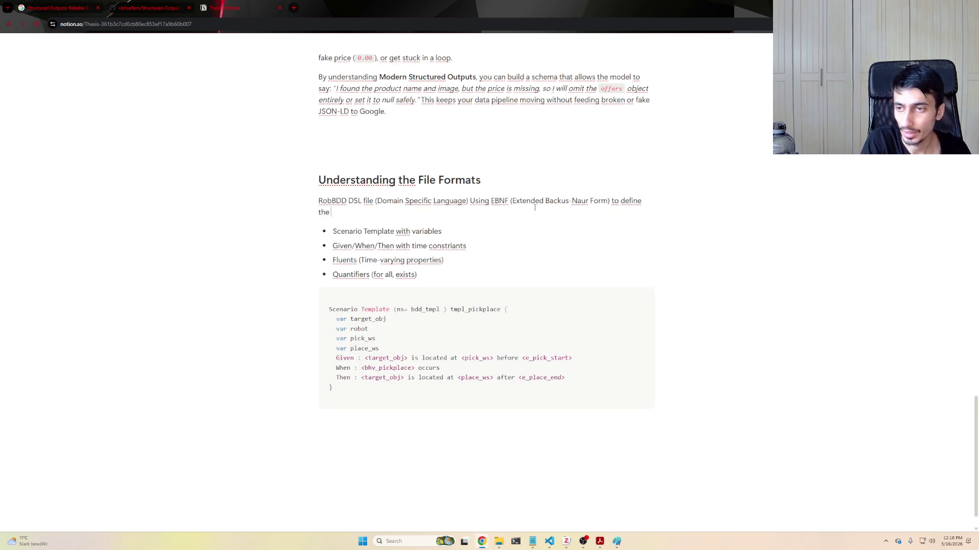
pyautogui.write('Grammer')
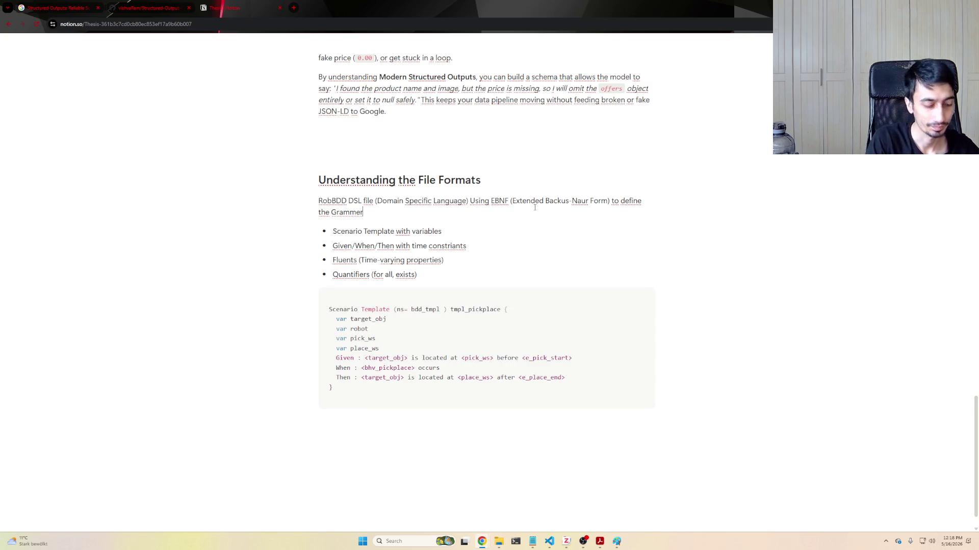
pyautogui.press('BackSpace')
pyautogui.press('BackSpace')
pyautogui.write('ar')
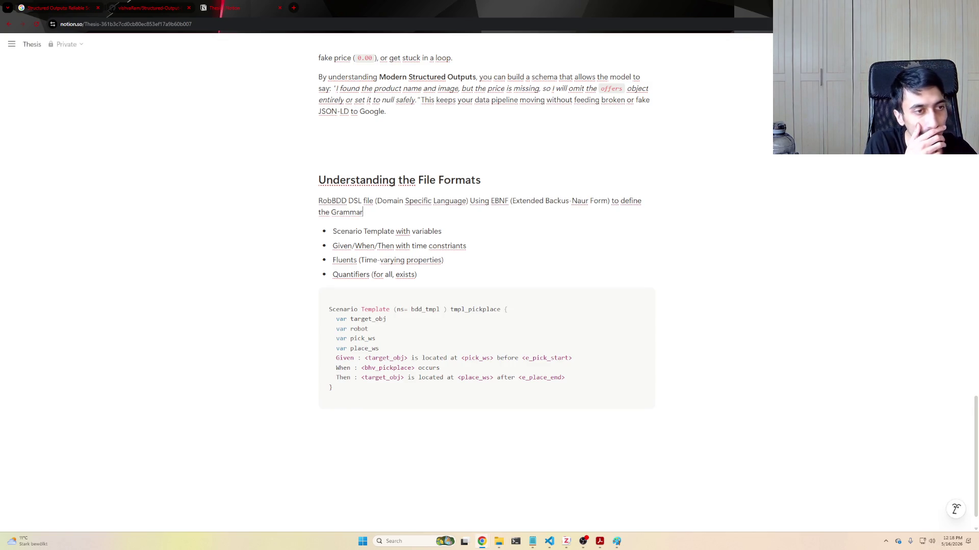
pyautogui.moveTo(480, 205)
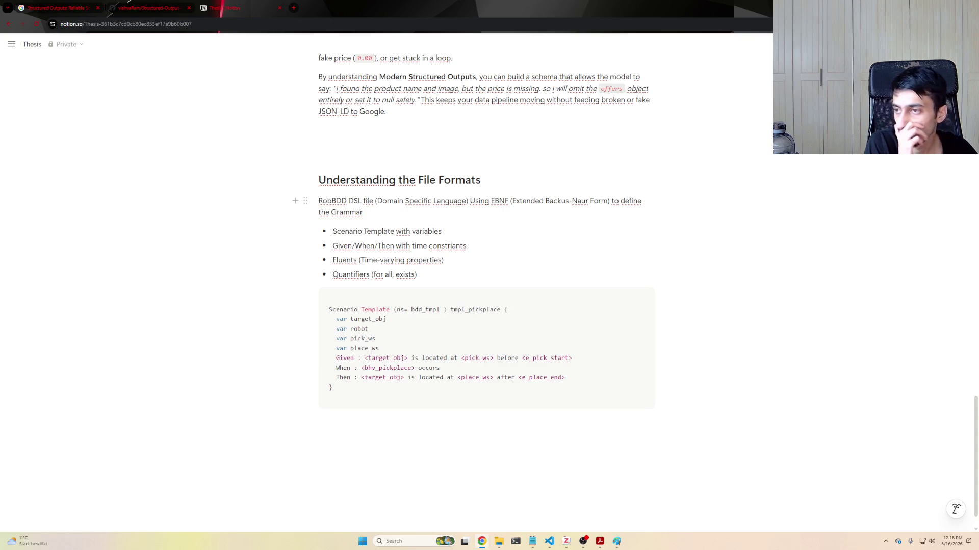
pyautogui.doubleClick(333, 201)
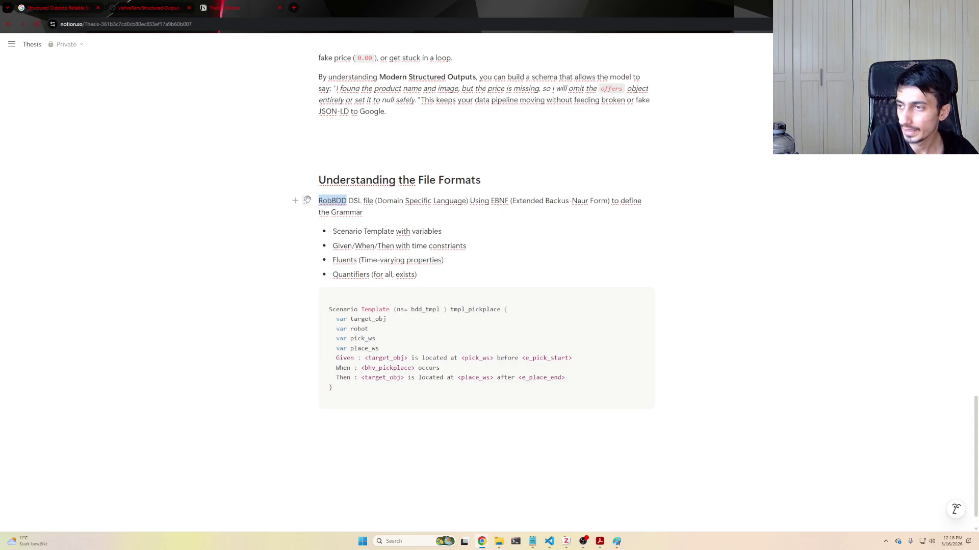
pyautogui.rightClick(356, 218)
pyautogui.press('Escape')
pyautogui.press('Escape')
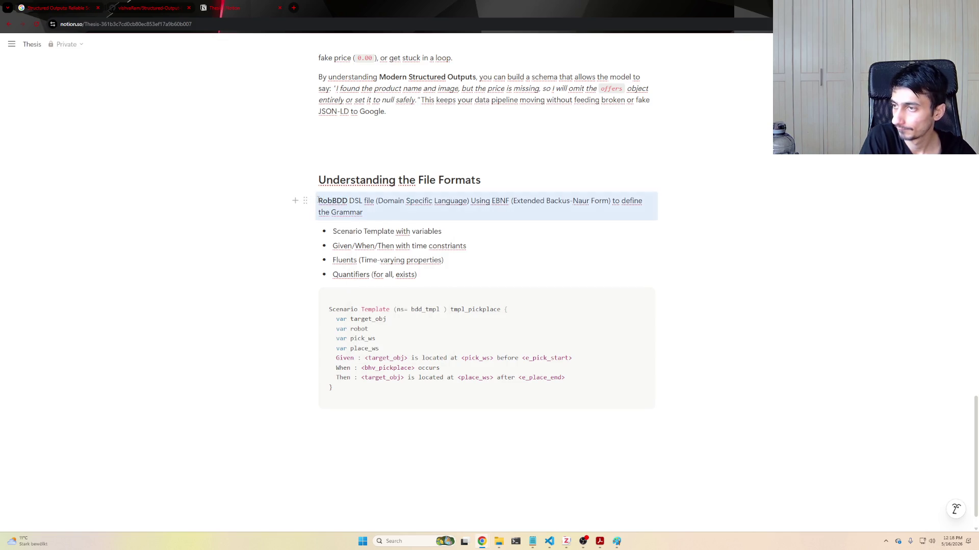
pyautogui.press('Escape')
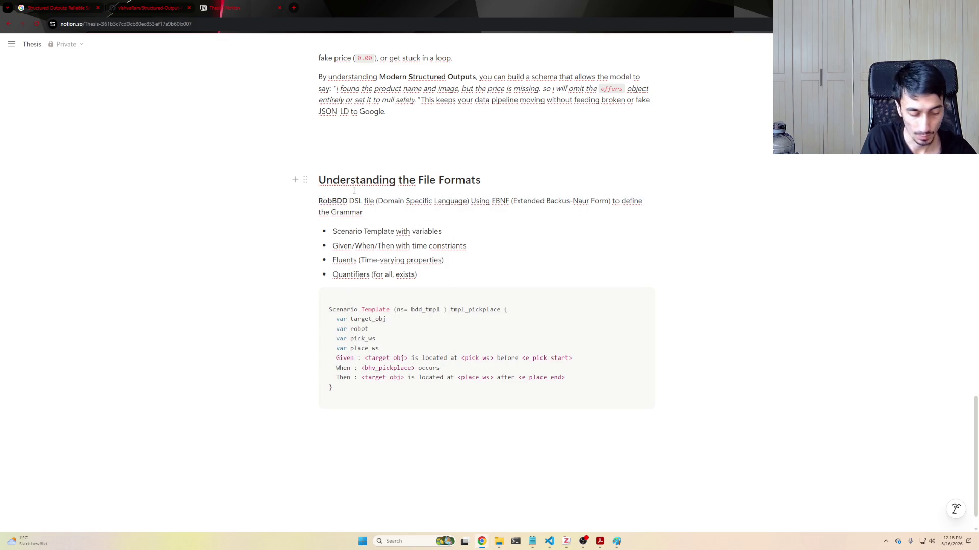
pyautogui.moveTo(410, 394); pyautogui.dragTo(409, 413)
pyautogui.click(409, 413)
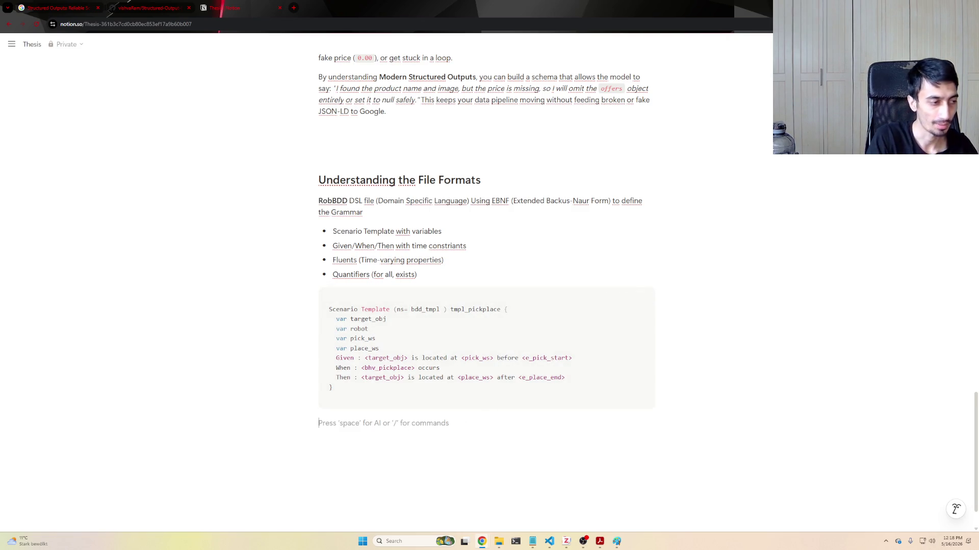
pyautogui.write('Met')
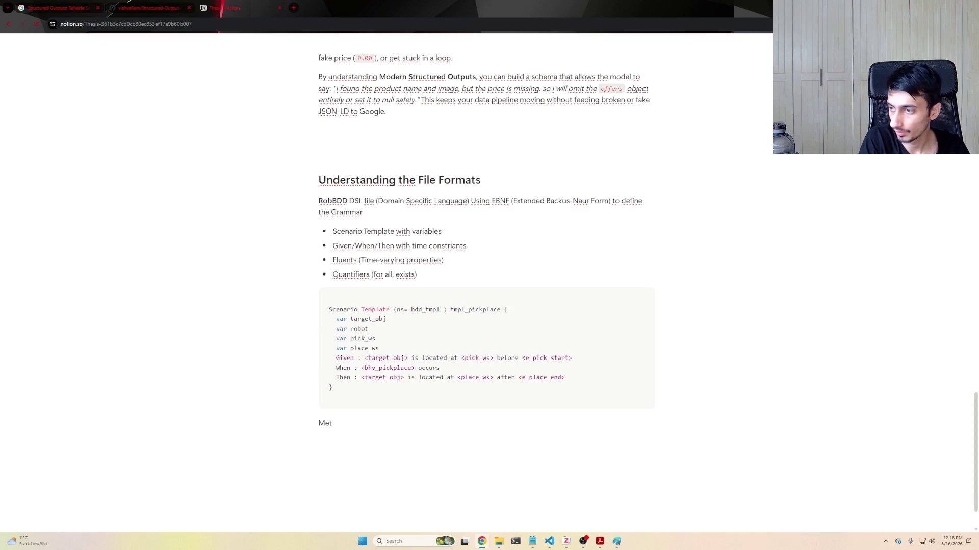
pyautogui.write('amodel ')
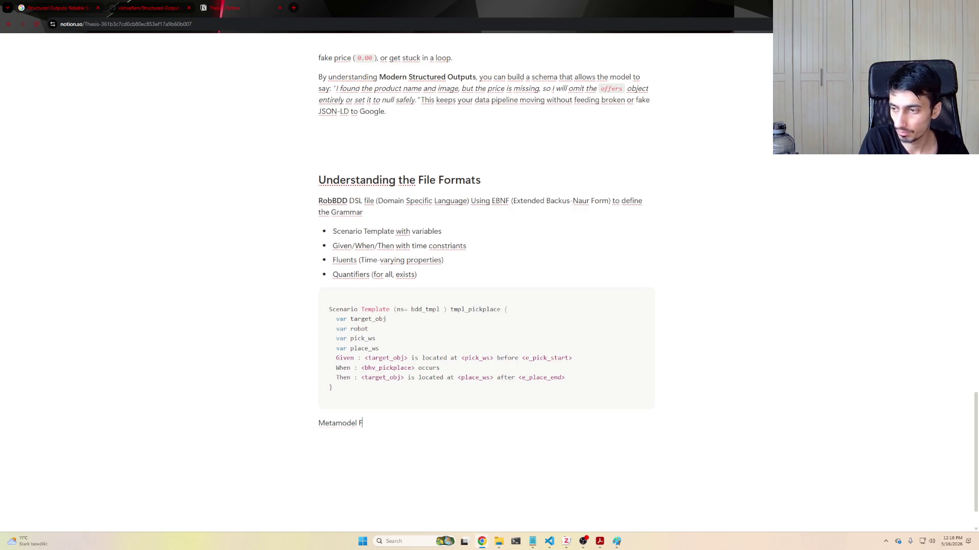
pyautogui.write('File')
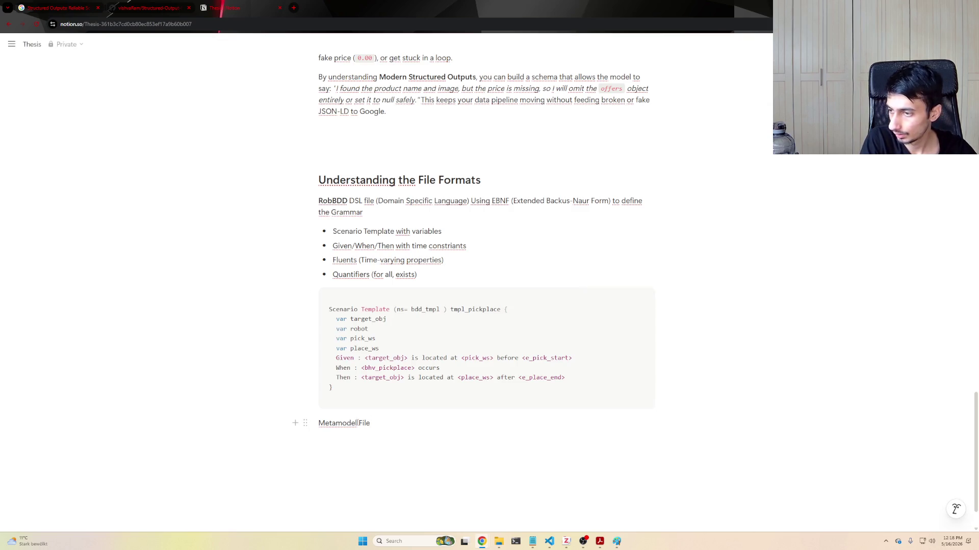
# - Bold the word Metamodel in the new 'Metamodel File:' line
pyautogui.moveTo(357, 423); pyautogui.dragTo(307, 423)
pyautogui.hotkey('ctrl', 'b')
pyautogui.click(404, 417)
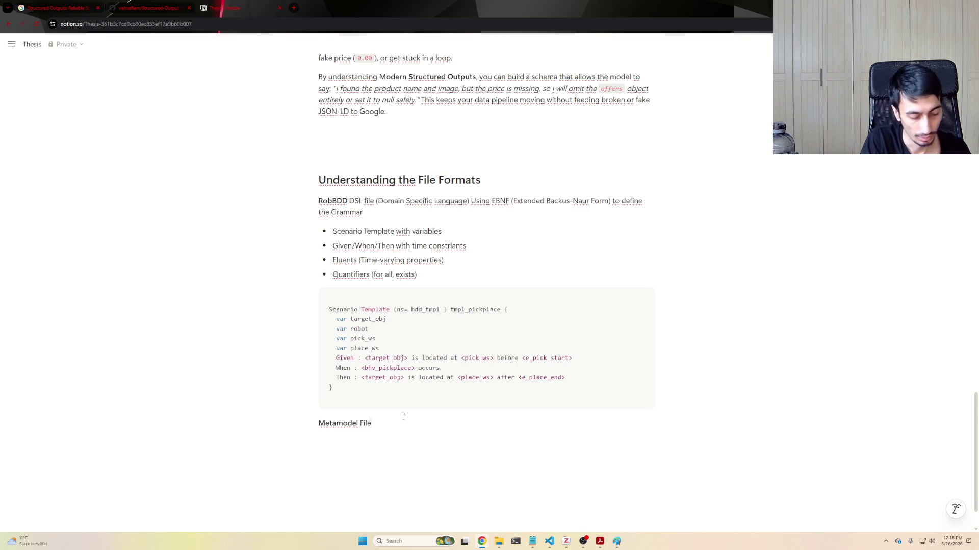
pyautogui.write(':')
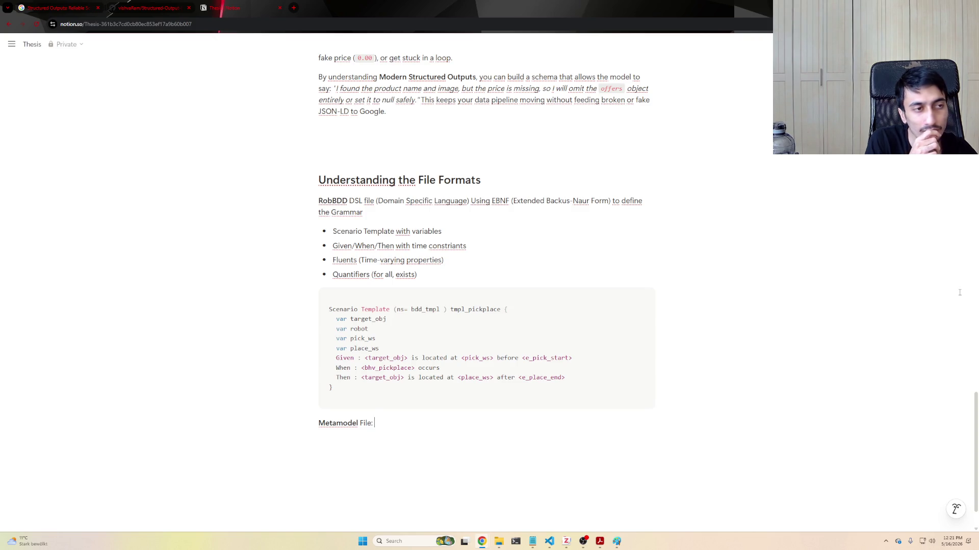
# - Write 'Define your grammar in a .tx file' under Metamodel File: and leave an empty block after it
pyautogui.press('Return')
pyautogui.write('De')
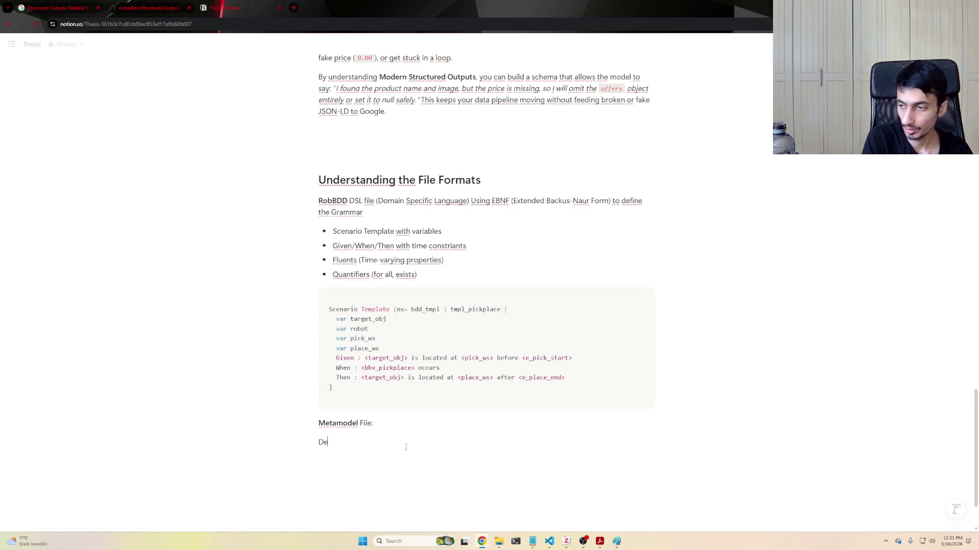
pyautogui.write('fine your')
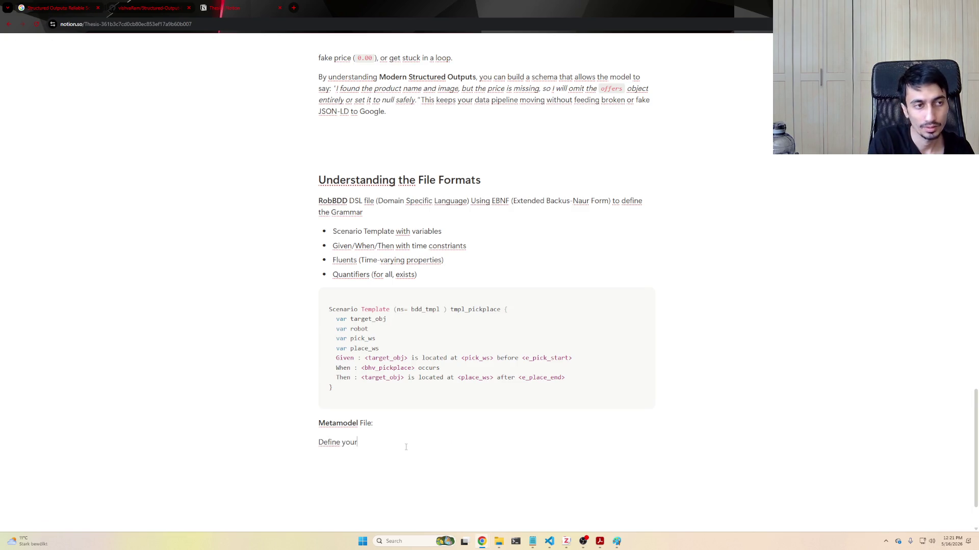
pyautogui.write(' grammar ')
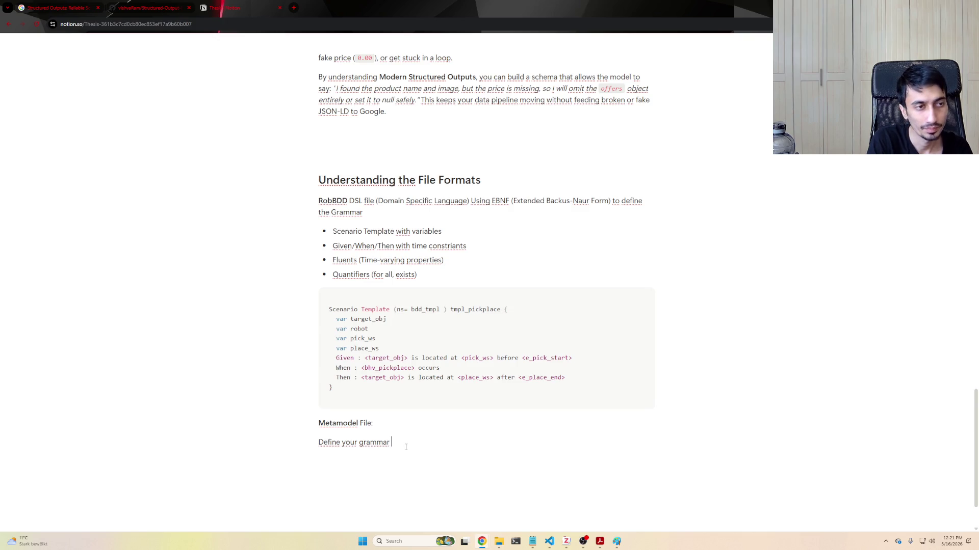
pyautogui.write('in a .tx file')
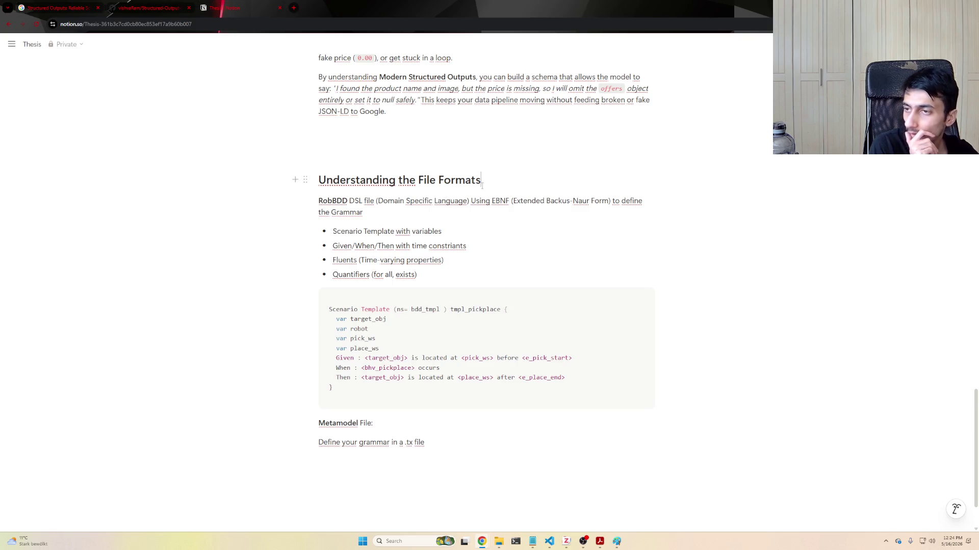
pyautogui.press('Return')
# - Write the recipe-book-for-an-automated-factory-kitchen intro paragraph under the heading and start a new block
pyautogui.press('Return')
pyautogui.press('Return')
pyautogui.press('Return')
pyautogui.press('Return')
pyautogui.press('Return')
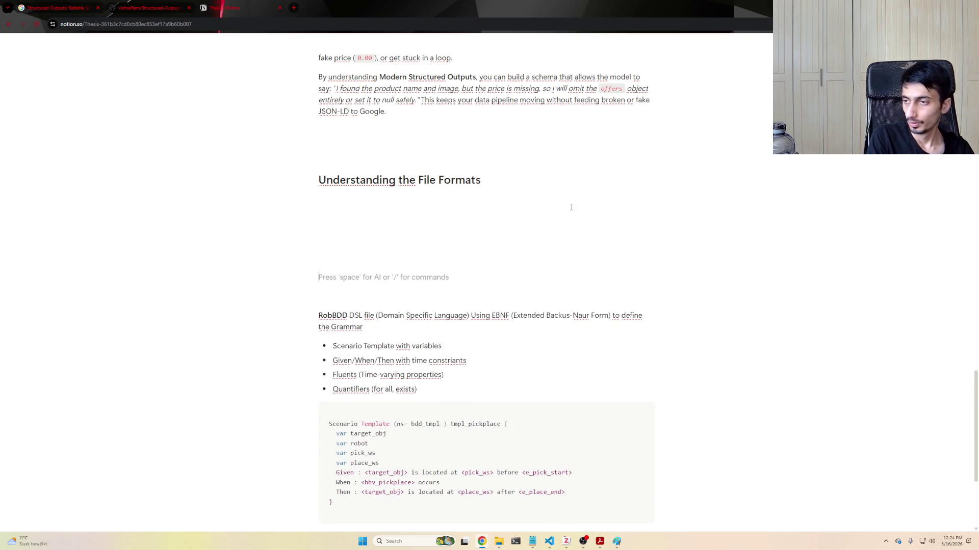
pyautogui.press('Up')
pyautogui.press('Up')
pyautogui.press('Up')
pyautogui.press('Up')
pyautogui.press('Return')
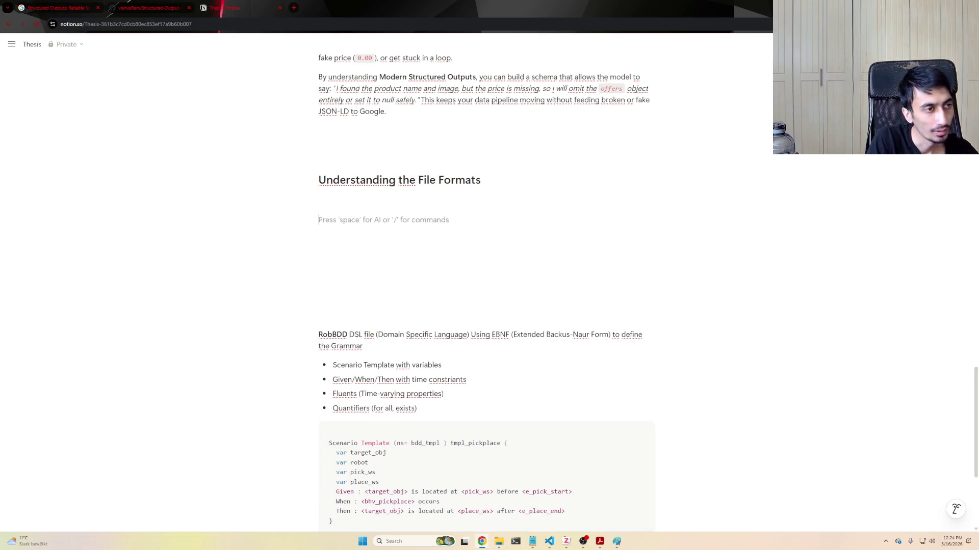
pyautogui.write('Imagine y')
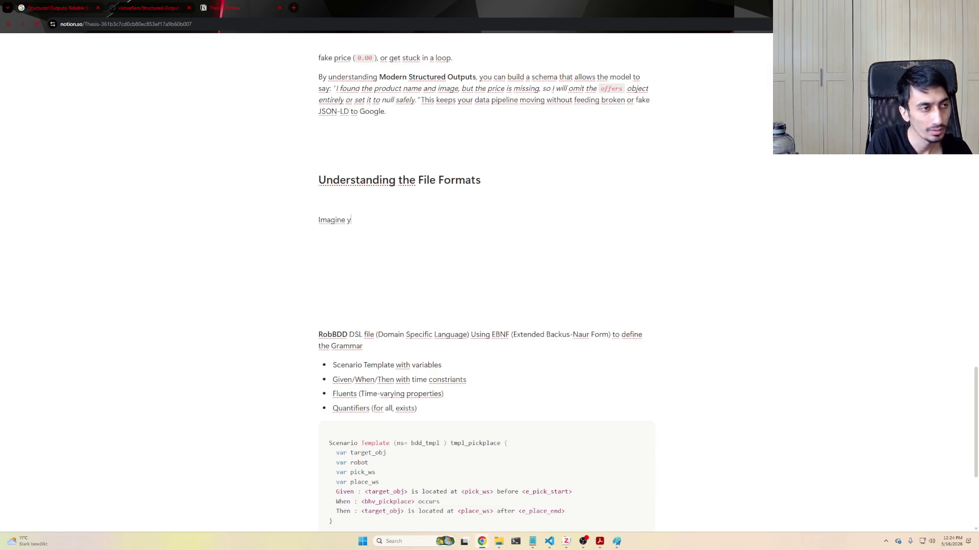
pyautogui.write('ou are building a')
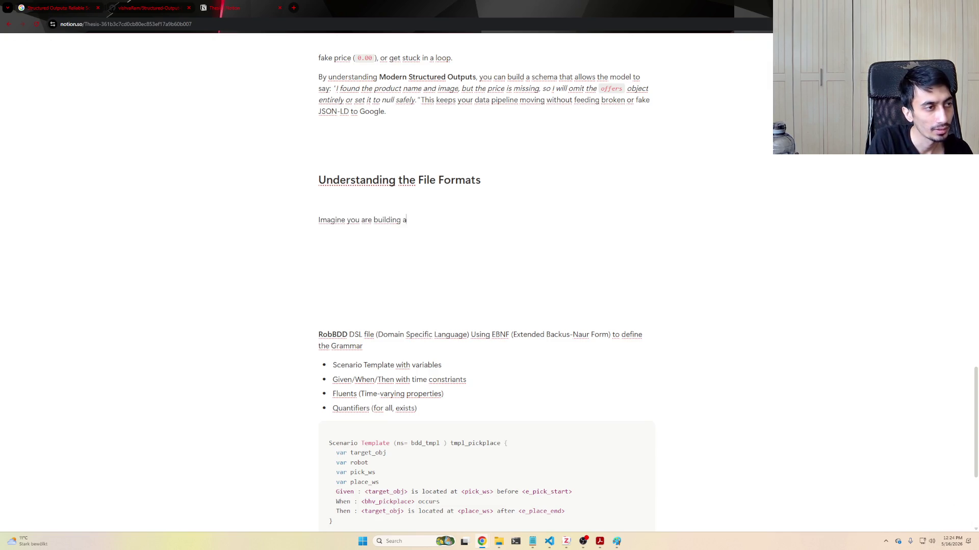
pyautogui.write(' system that tr')
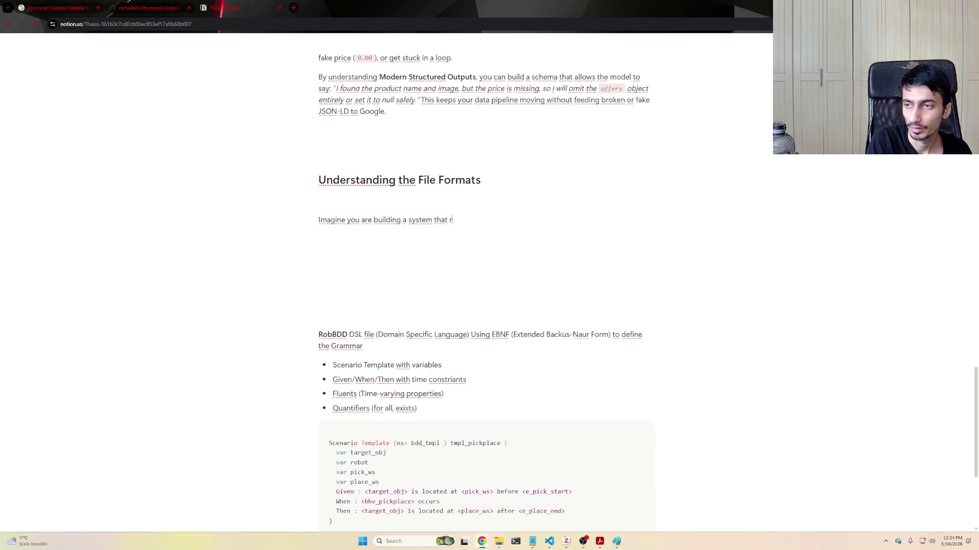
pyautogui.write('anslates')
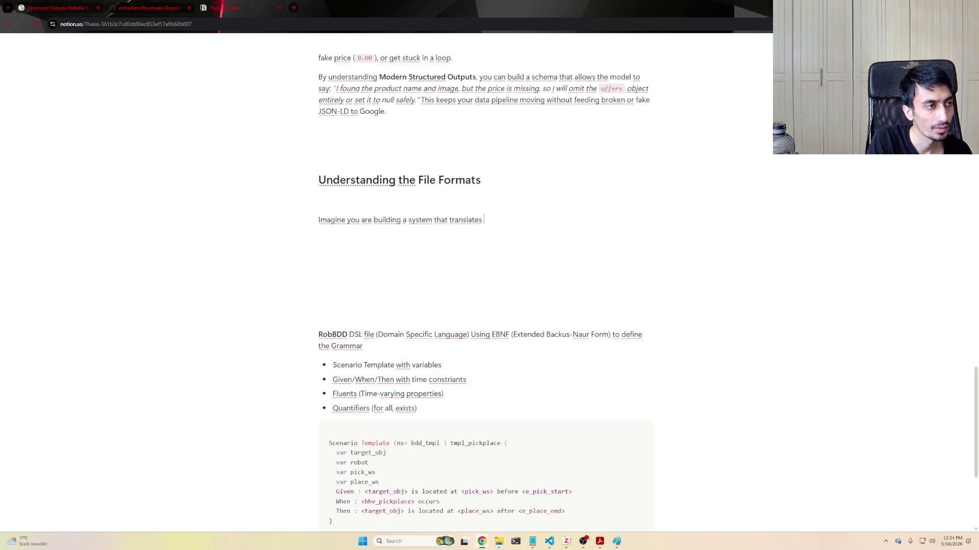
pyautogui.write(' a recipe b')
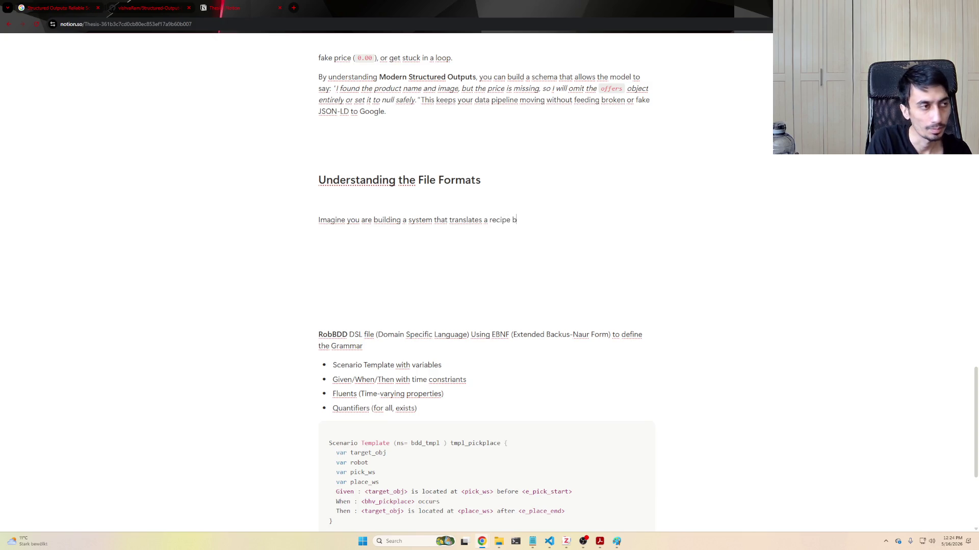
pyautogui.write('ook into instru')
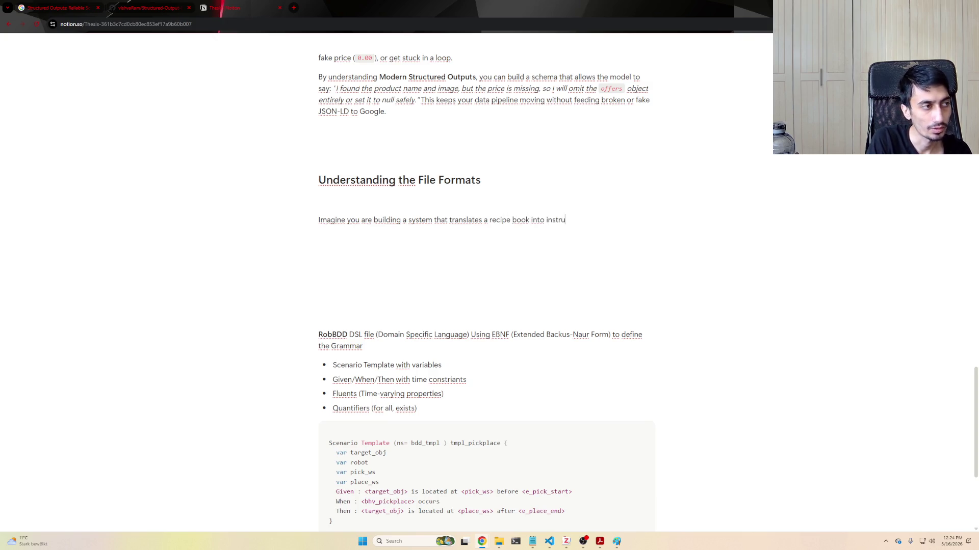
pyautogui.write('ctions for an auto')
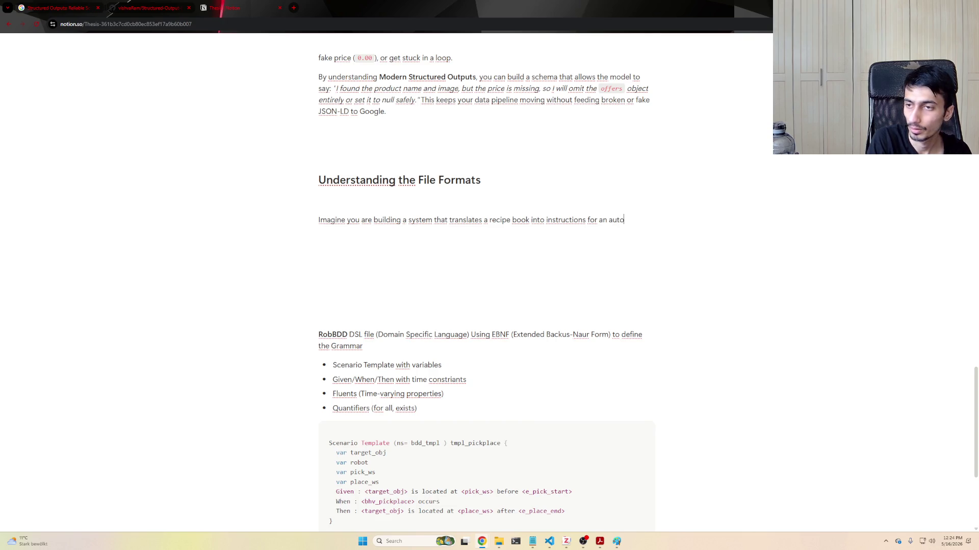
pyautogui.write('mated fa')
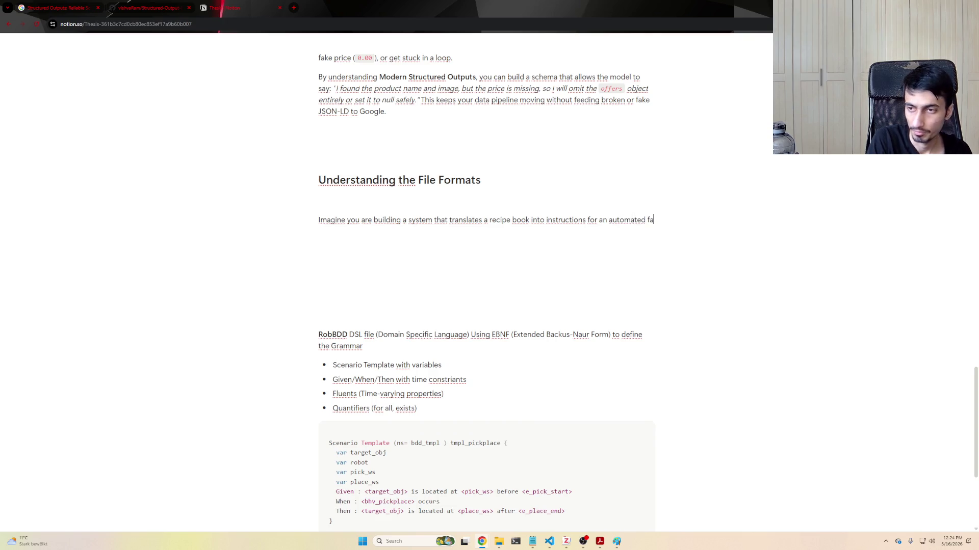
pyautogui.write('ctory kitchenm')
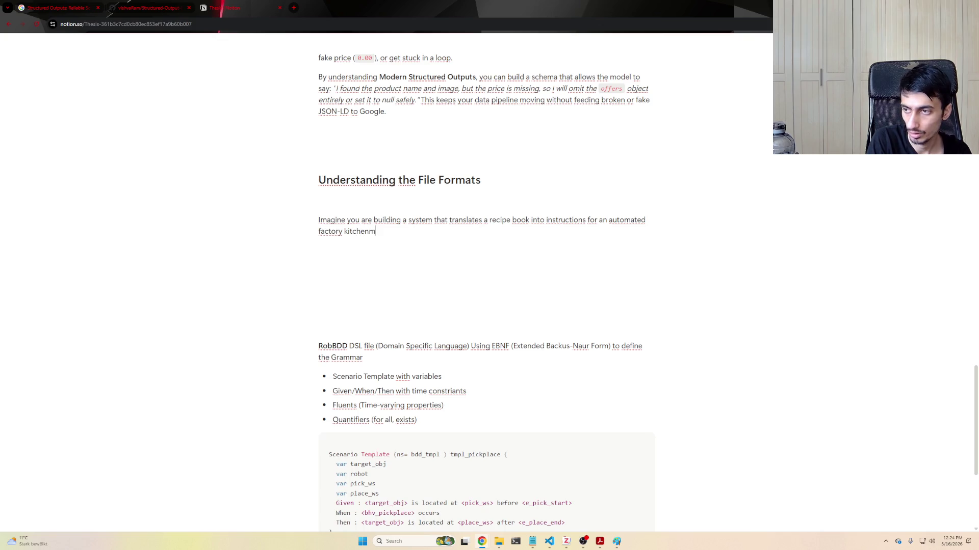
pyautogui.press('BackSpace')
pyautogui.press('Return')
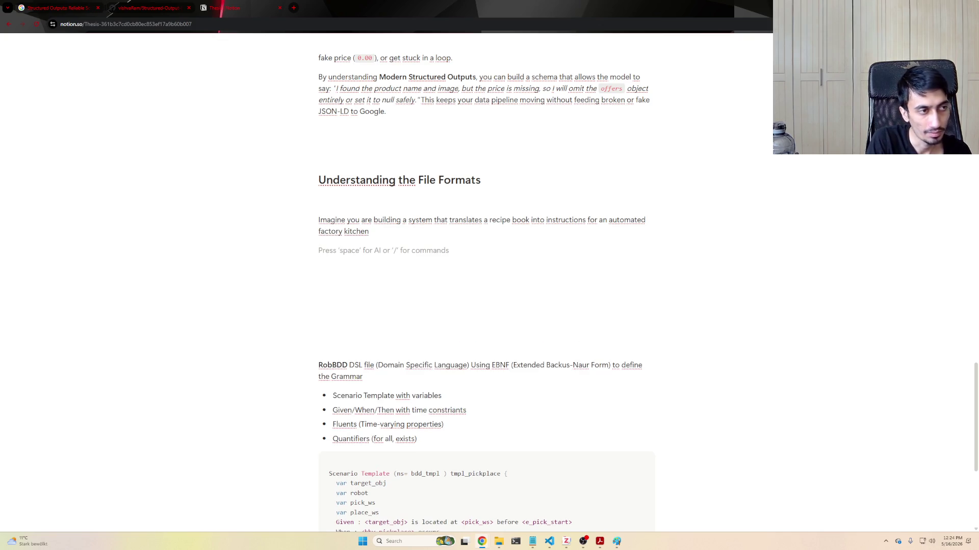
pyautogui.write('(DS')
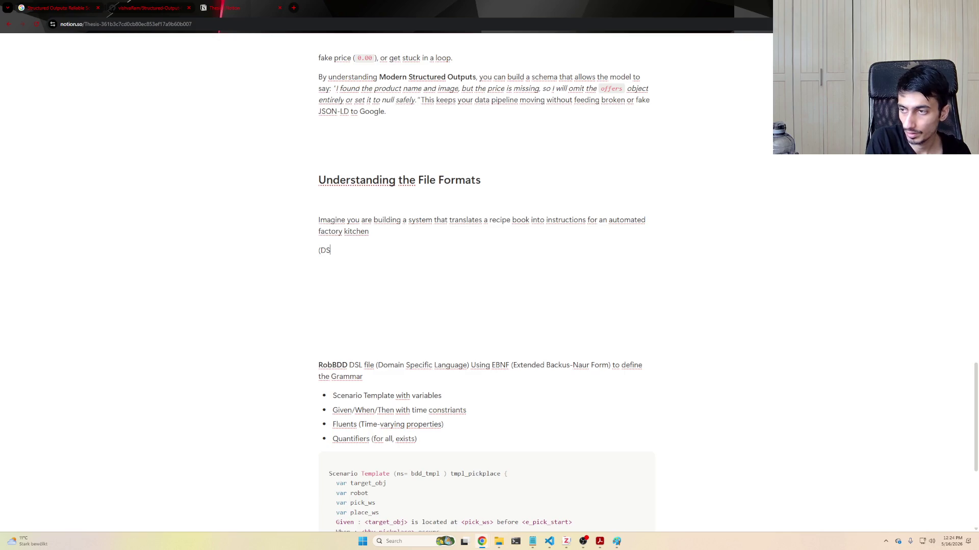
# - Make item 1 read 'DSL - Specialized Grammar rules for writing Recipes' and start item 2
pyautogui.press('BackSpace')
pyautogui.press('BackSpace')
pyautogui.press('BackSpace')
pyautogui.write('1. DSL')
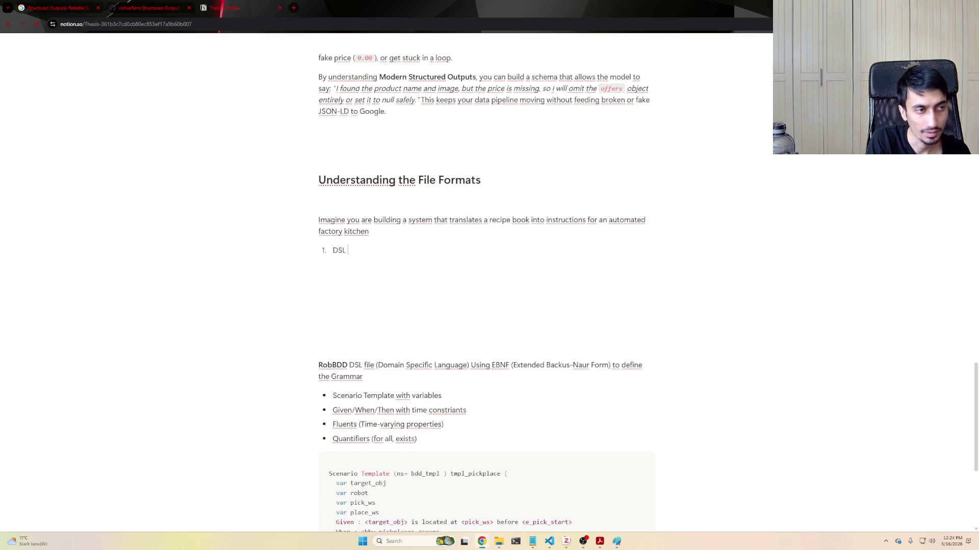
pyautogui.write('Special')
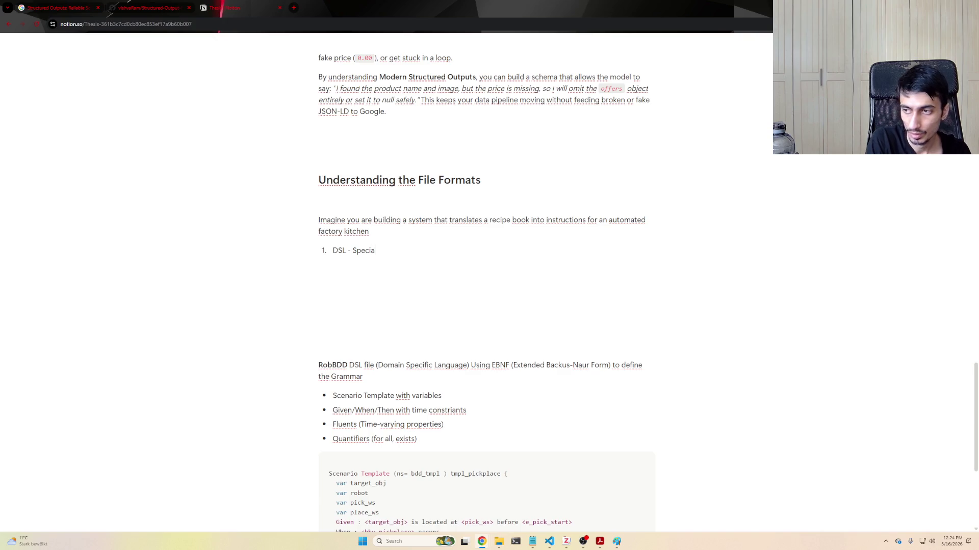
pyautogui.write('ized Gramma')
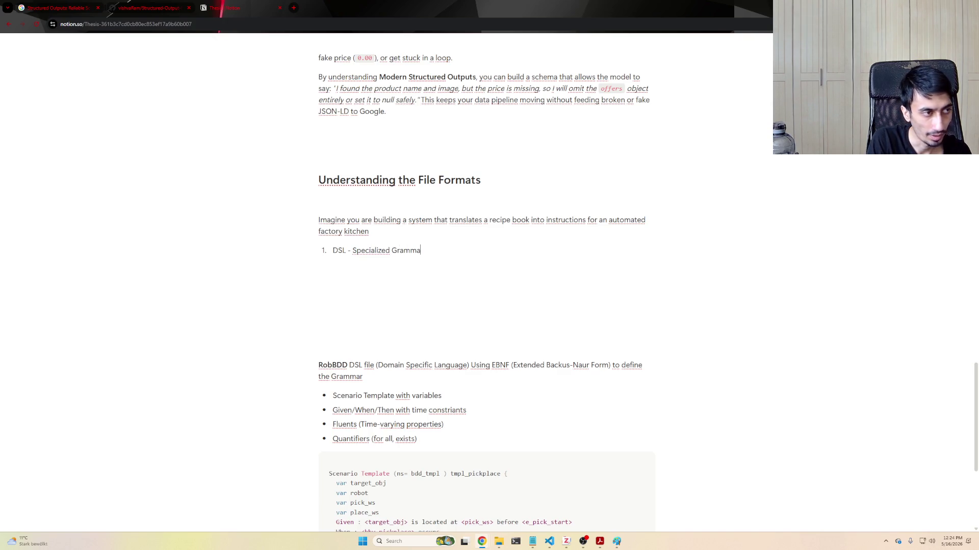
pyautogui.write('r rules for wr')
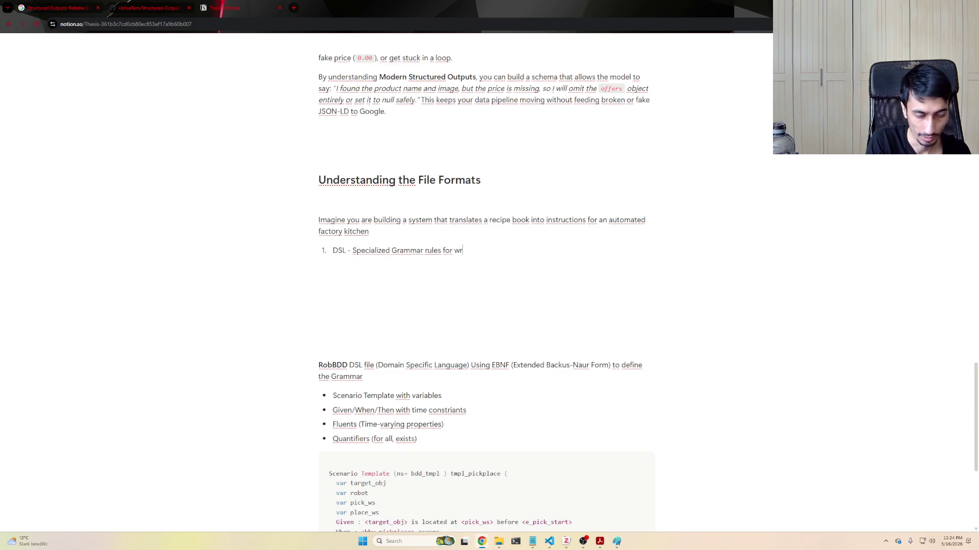
pyautogui.write('iting Recip')
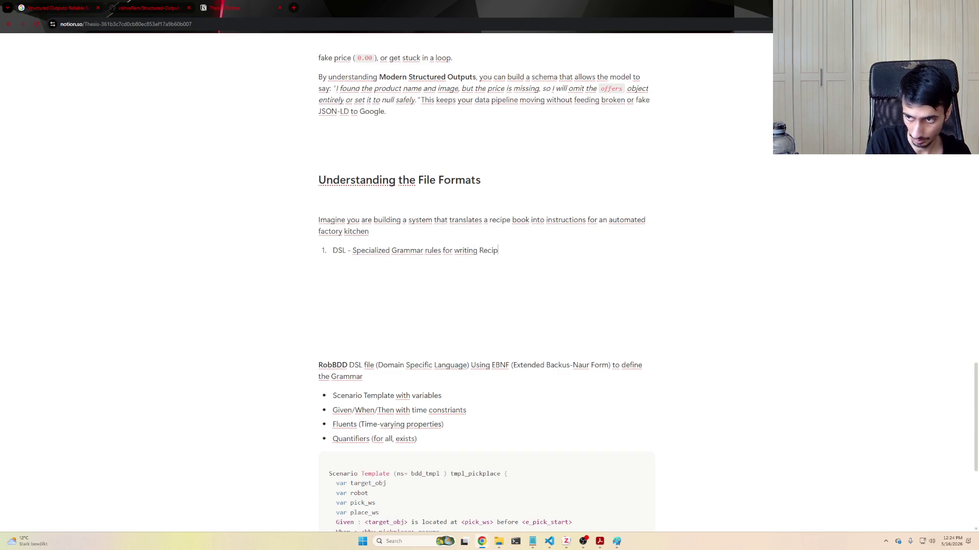
pyautogui.write('es')
pyautogui.press('Return')
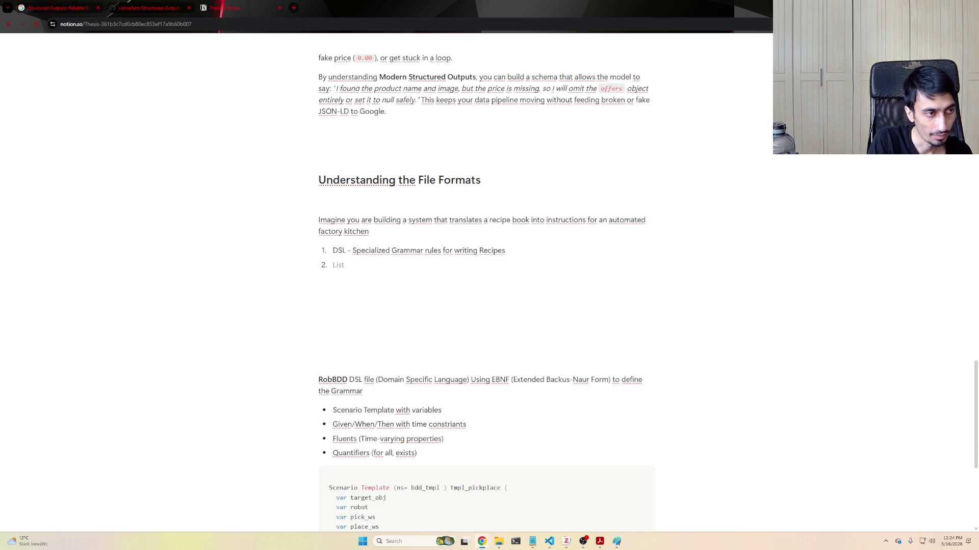
pyautogui.write('TextS')
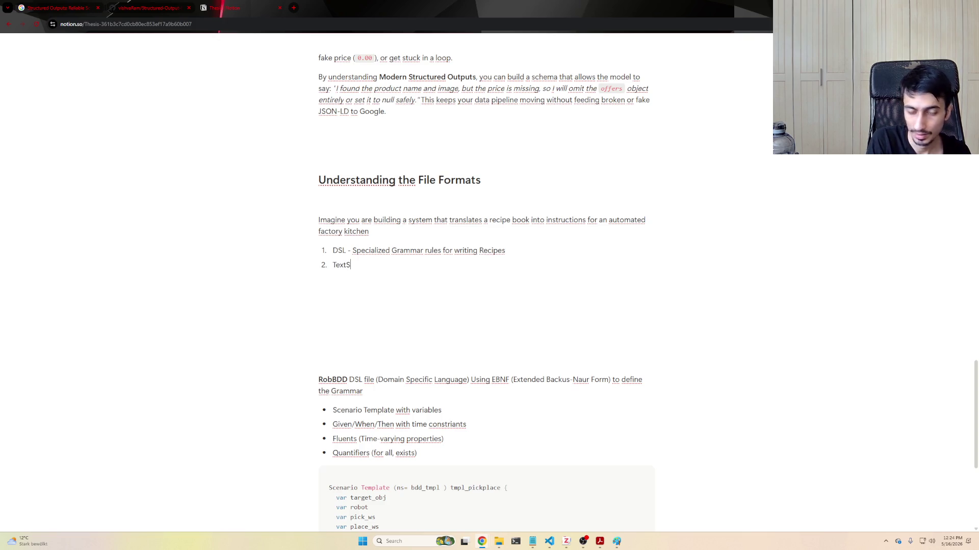
pyautogui.press('BackSpace')
pyautogui.write('X Emta')
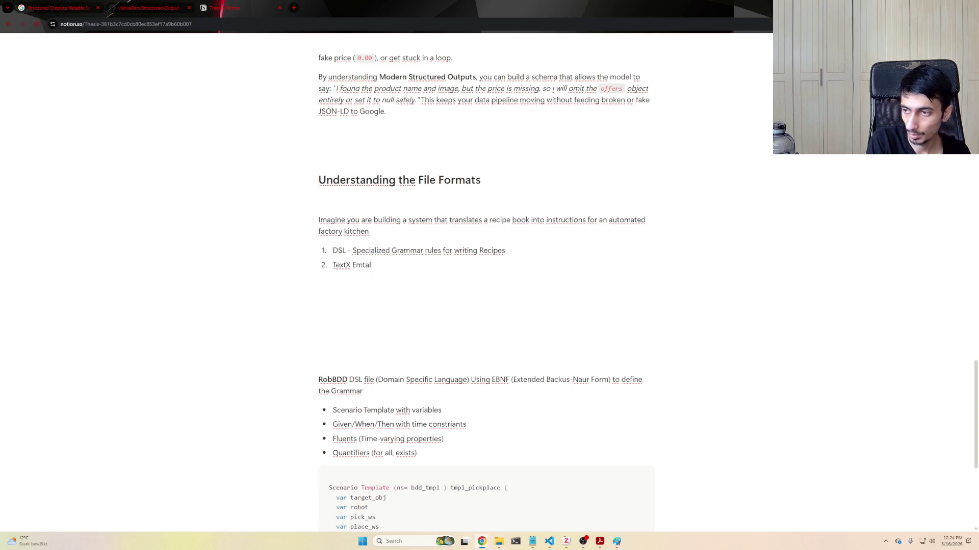
# - Label item 2 'TextX MetaModel :', fixing the misspelling
pyautogui.press('BackSpace')
pyautogui.press('BackSpace')
pyautogui.press('BackSpace')
pyautogui.write('MetaMod')
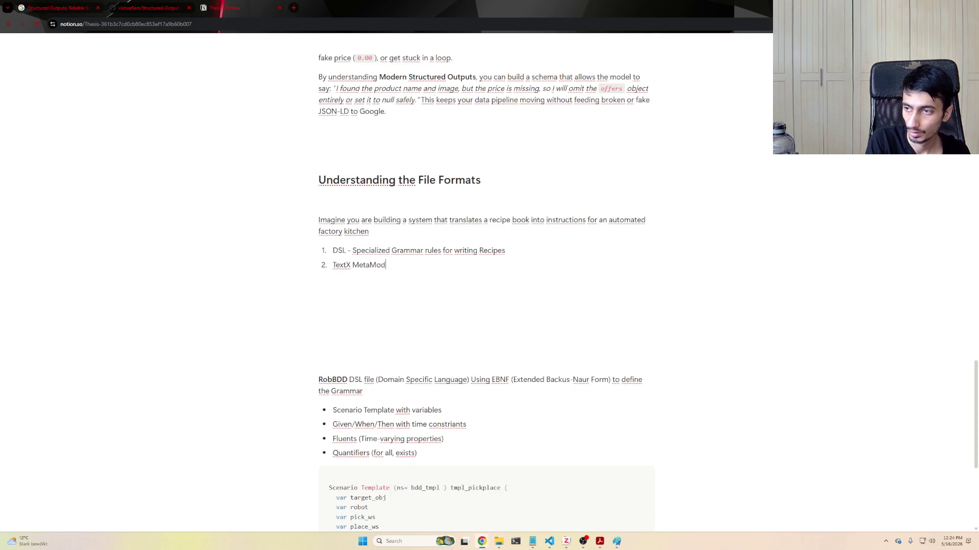
pyautogui.write('el')
pyautogui.press('BackSpace')
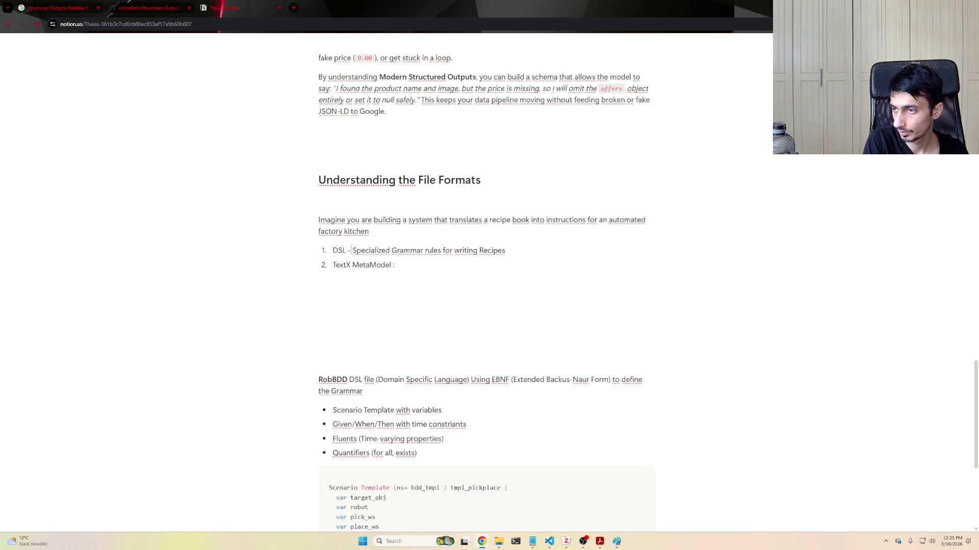
# - Change item 1 to 'DSL:', describe TextX MetaModel as a recipe dictionary and spell-checker, and start item 3
pyautogui.press('BackSpace')
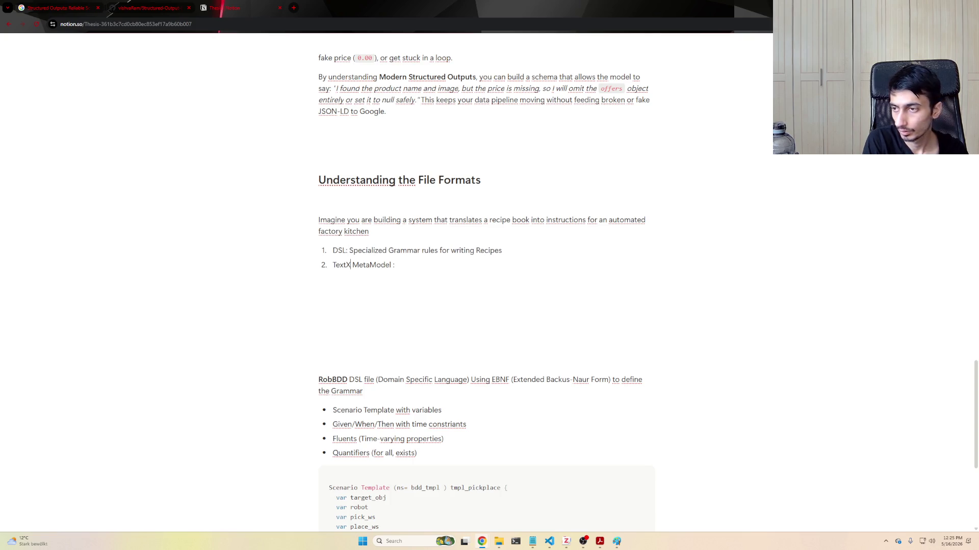
pyautogui.press('BackSpace')
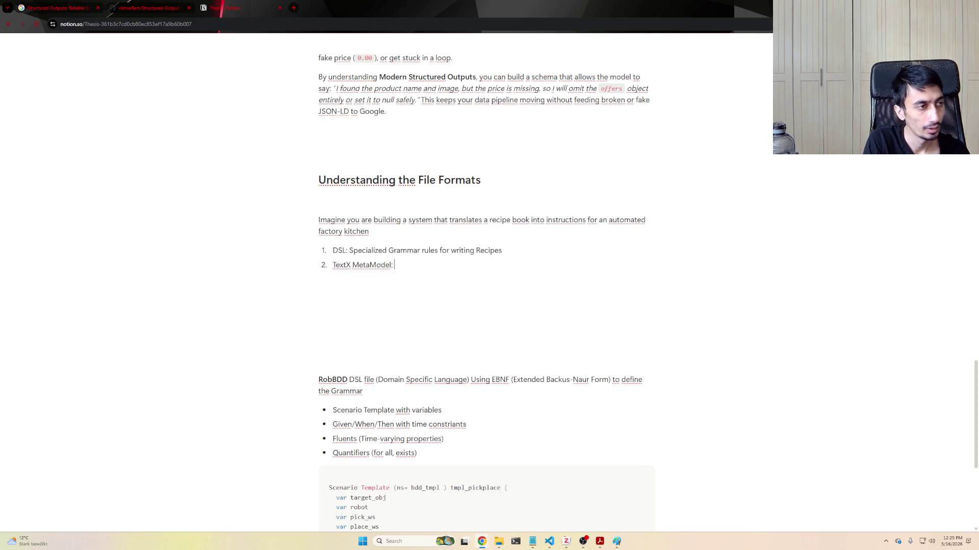
pyautogui.write('i')
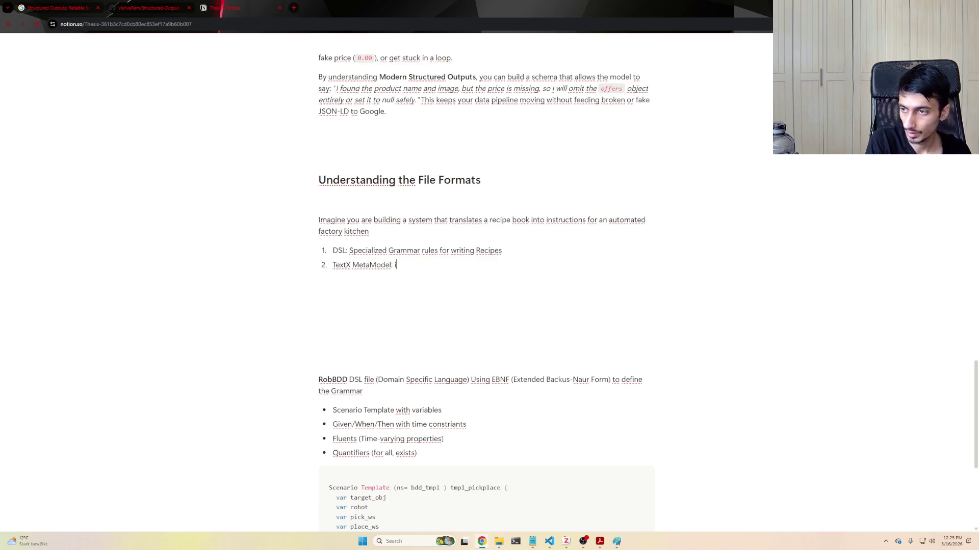
pyautogui.write('s a dictio')
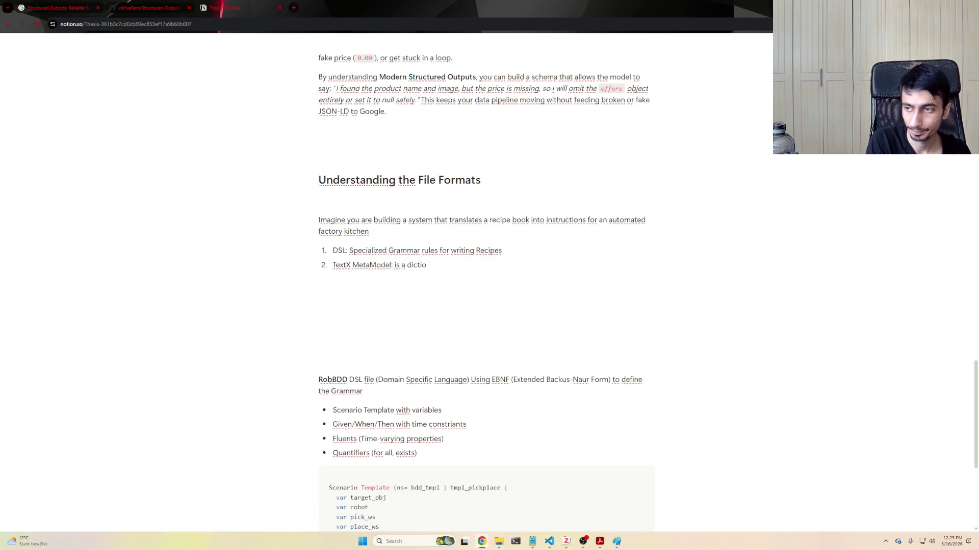
pyautogui.write('nary and ')
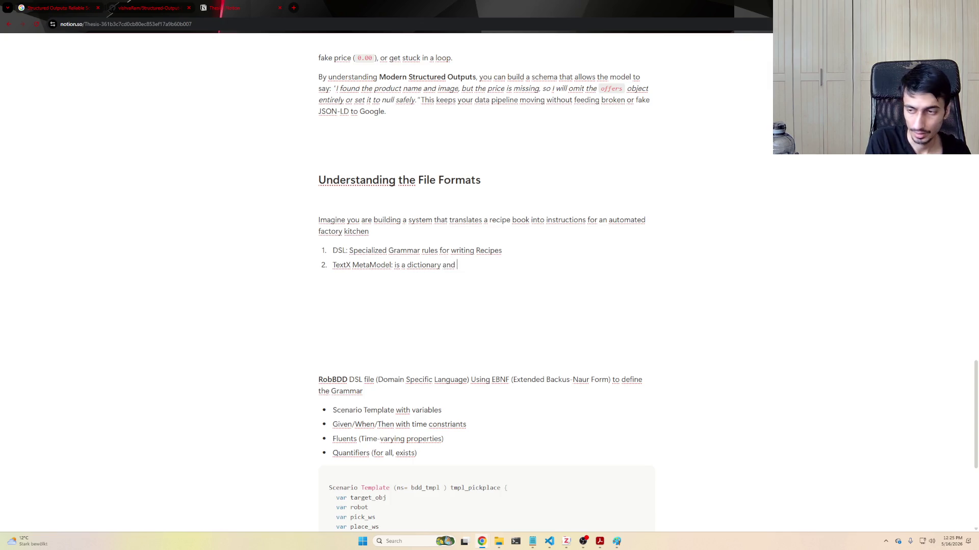
pyautogui.write('spell-checker ')
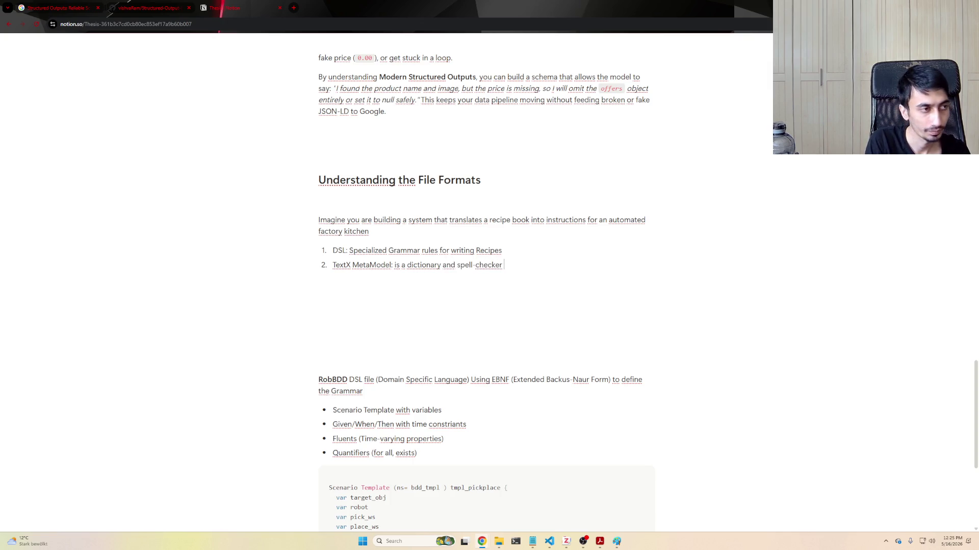
pyautogui.write('that reads the')
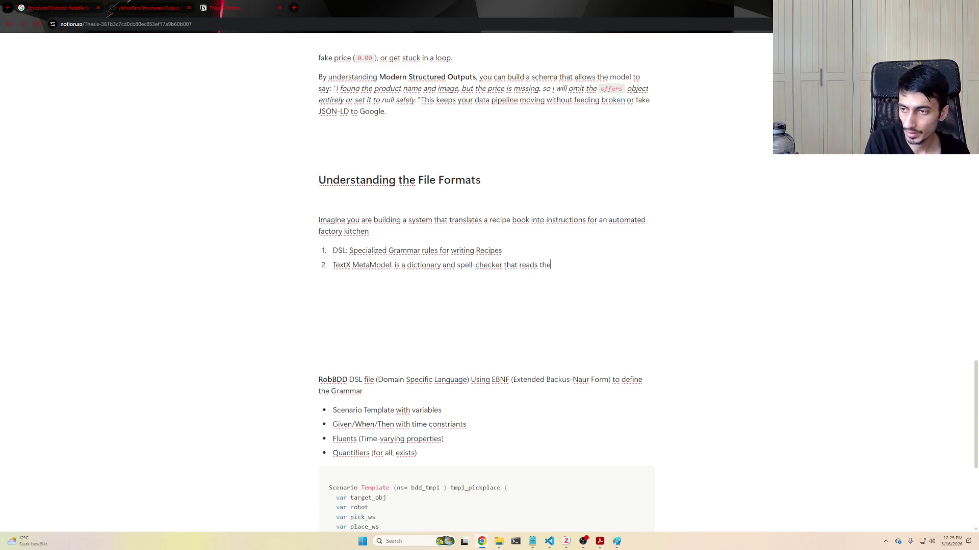
pyautogui.write(' recipe')
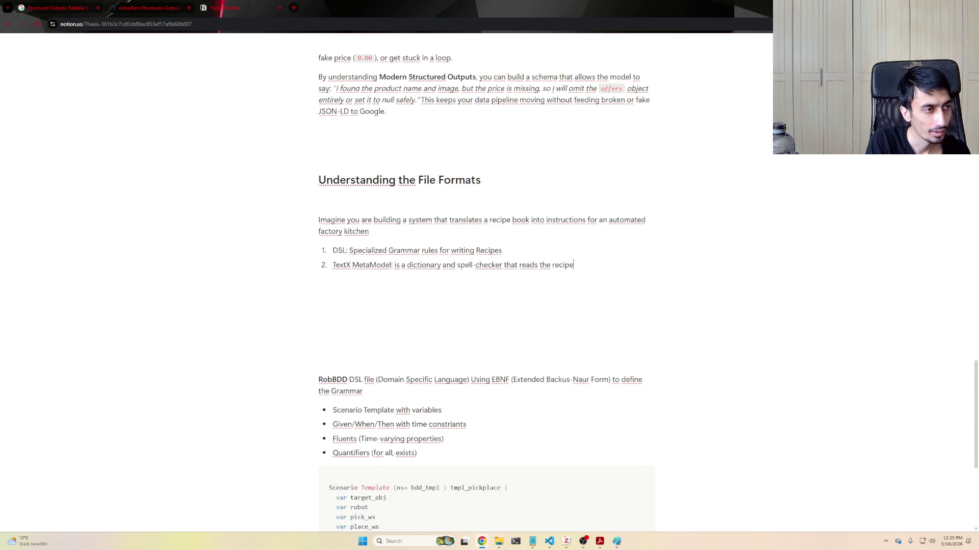
pyautogui.write(' and f')
pyautogui.press('BackSpace')
pyautogui.write('ch')
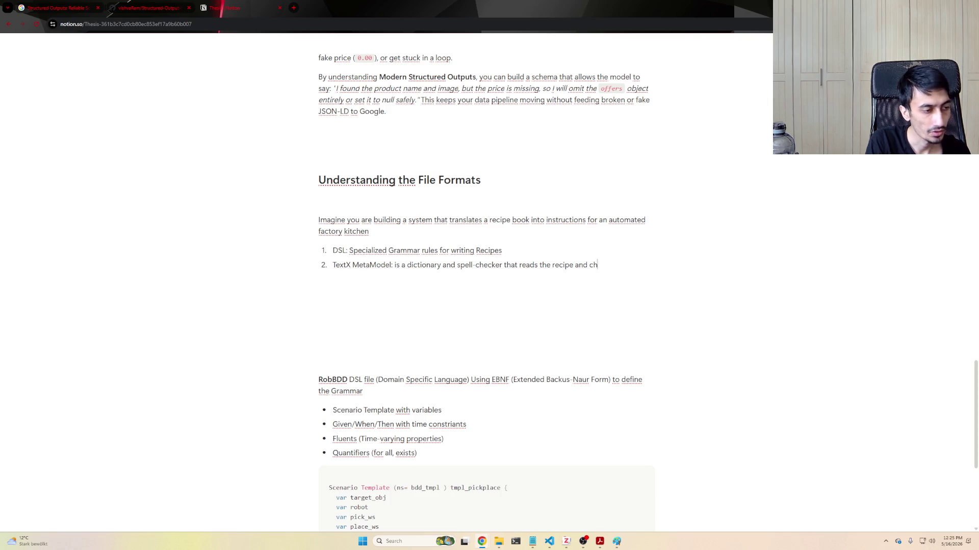
pyautogui.write('ecks if ytou')
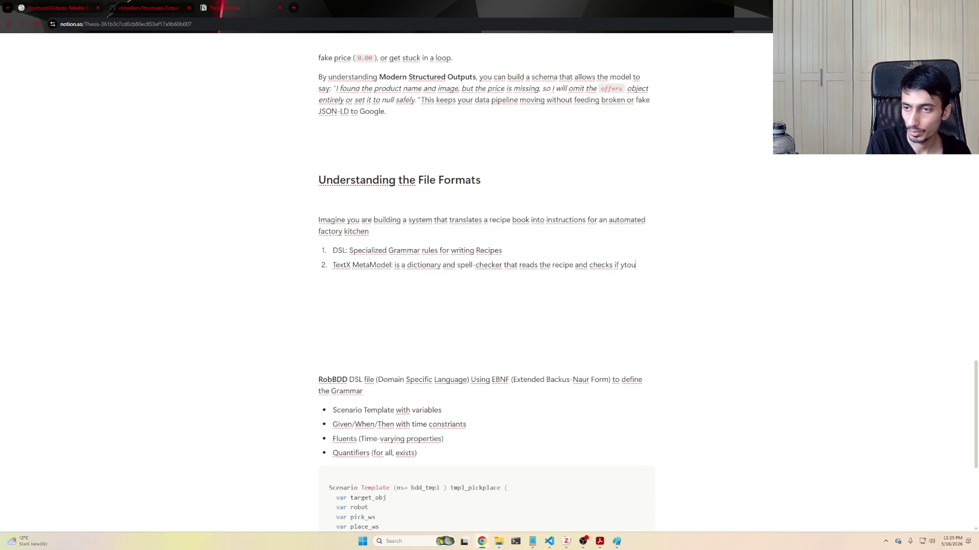
pyautogui.press('BackSpace')
pyautogui.press('BackSpace')
pyautogui.press('BackSpace')
pyautogui.write('ou followe')
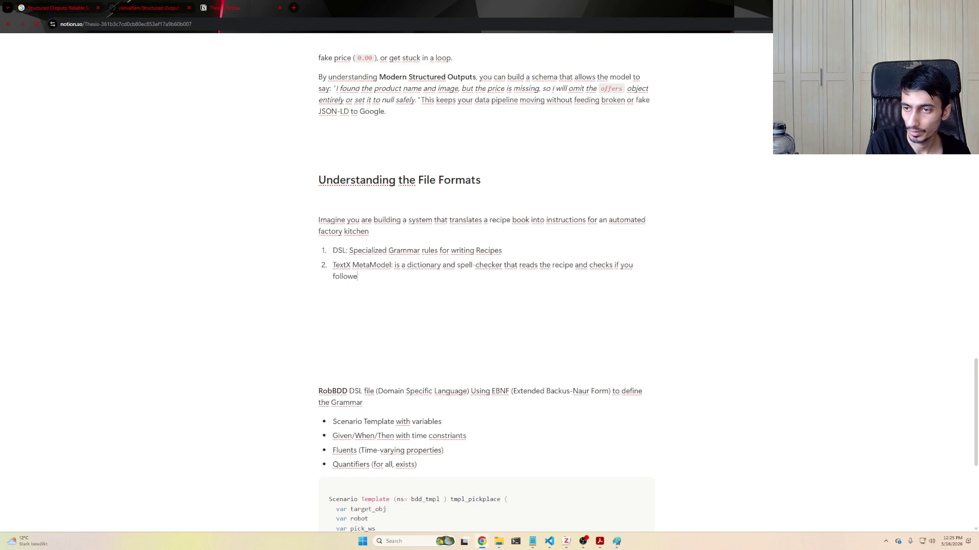
pyautogui.write('d thre ')
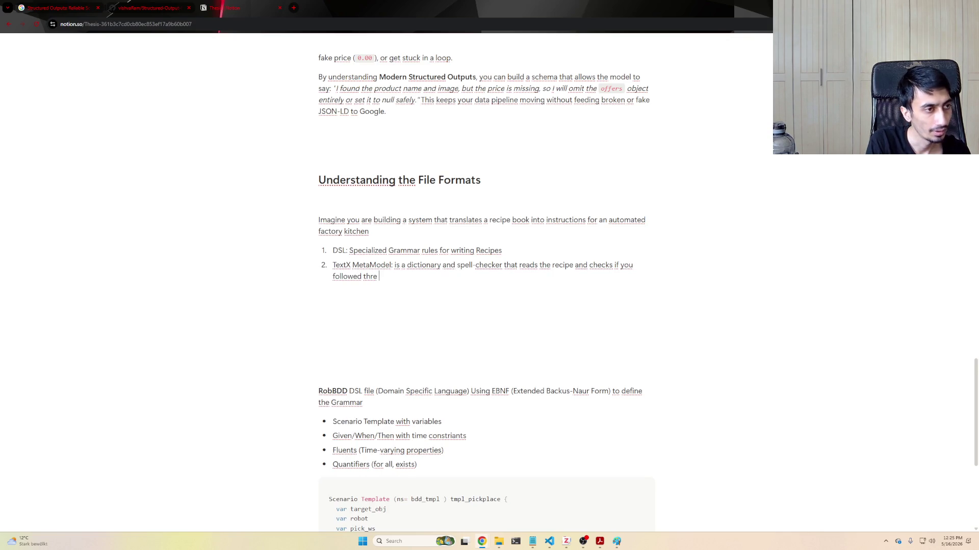
pyautogui.write('Grammer.')
pyautogui.press('Return')
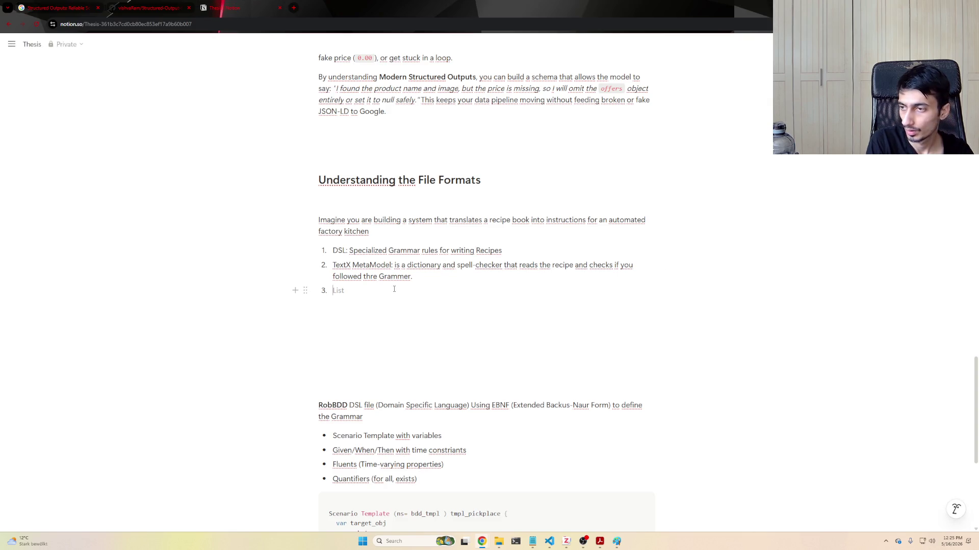
pyautogui.moveTo(394, 290)
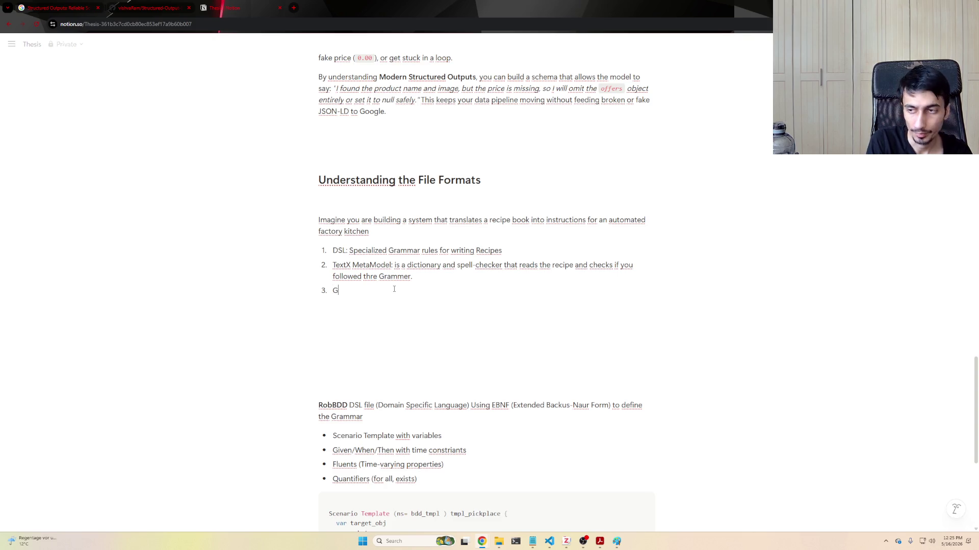
pyautogui.write('Graph')
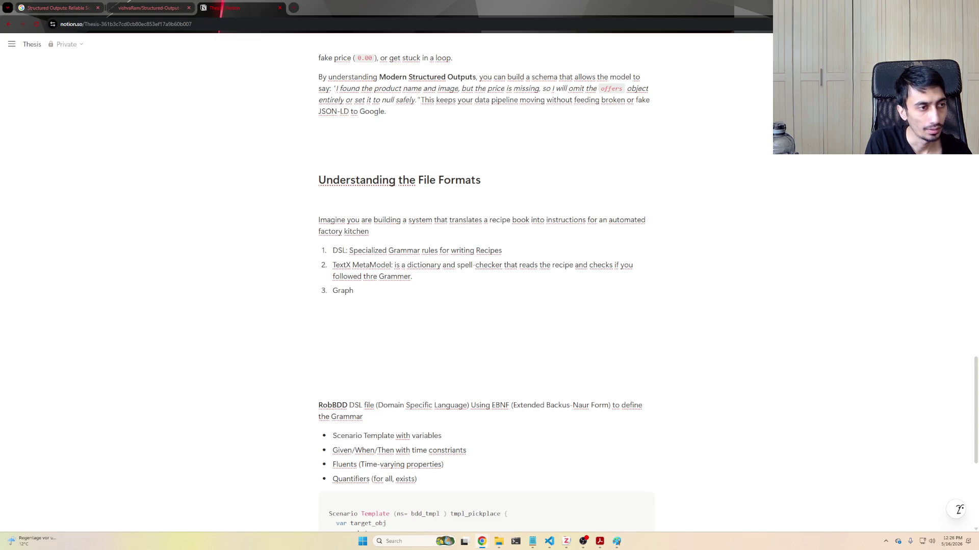
# - Finish item 3's Graph example about baking the cake before mixing the ingredients and start item 4
pyautogui.click(384, 293)
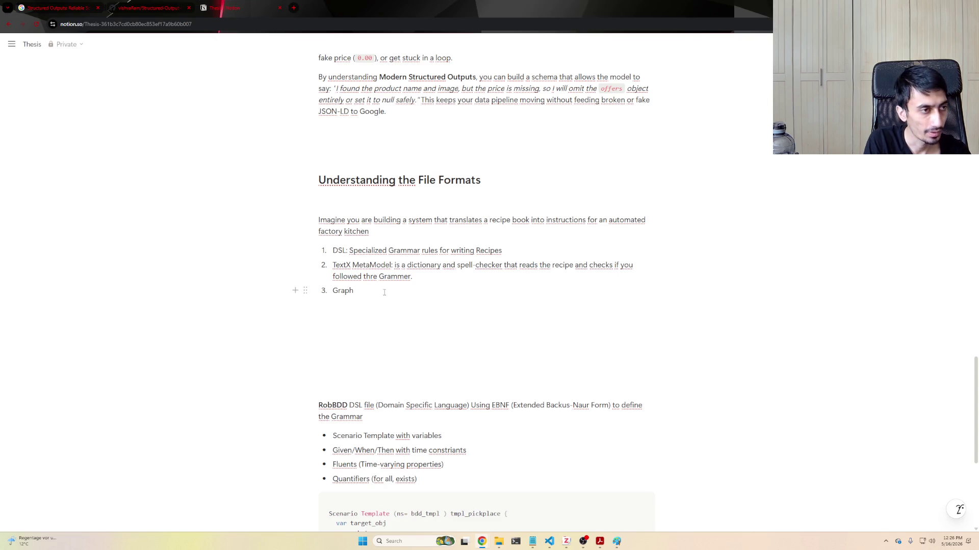
pyautogui.write(':')
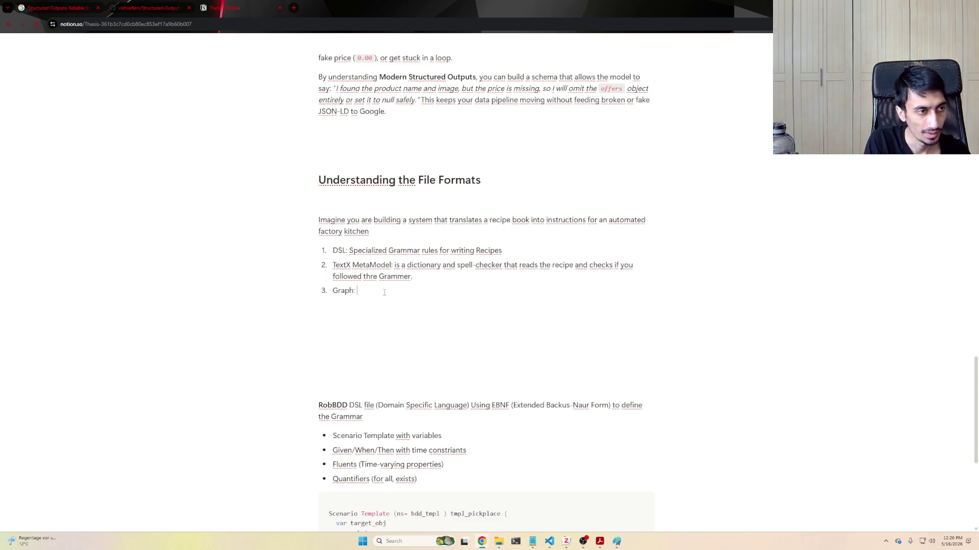
pyautogui.write(' Mental')
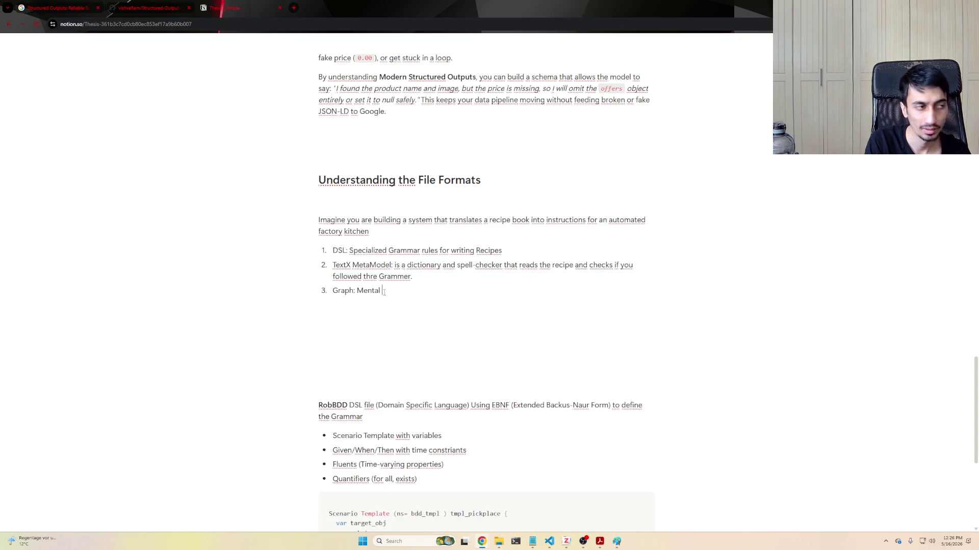
pyautogui.write(' Map of the rec')
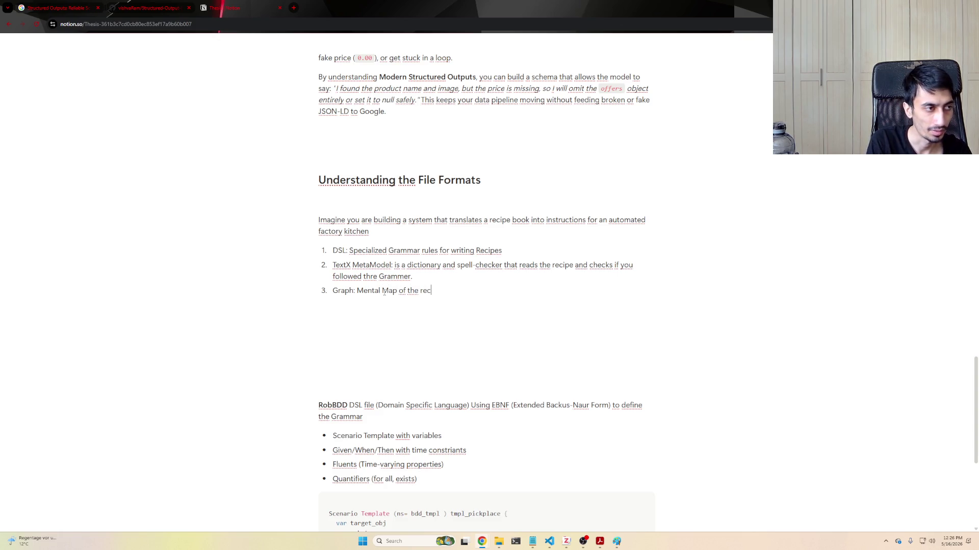
pyautogui.write('ipe (e.g c')
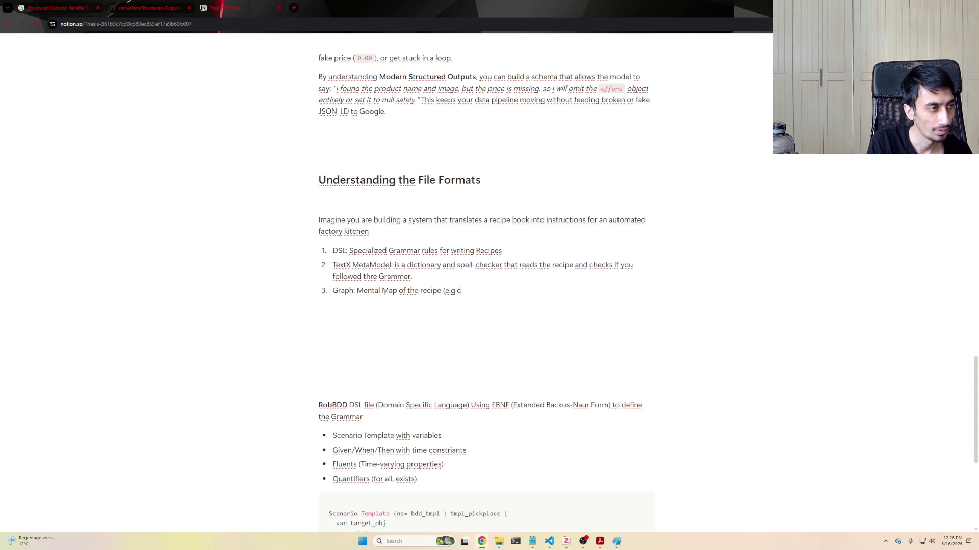
pyautogui.write('hec')
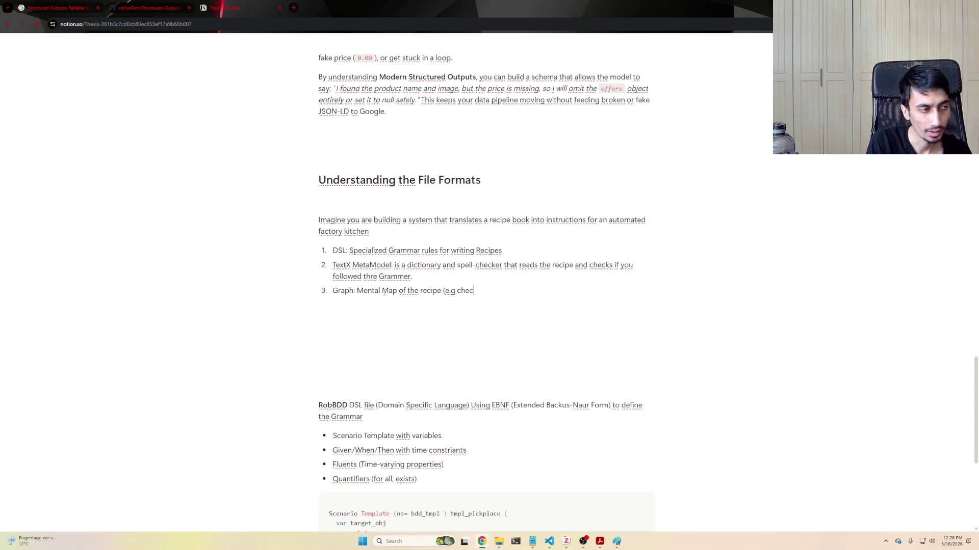
pyautogui.write('king you ar')
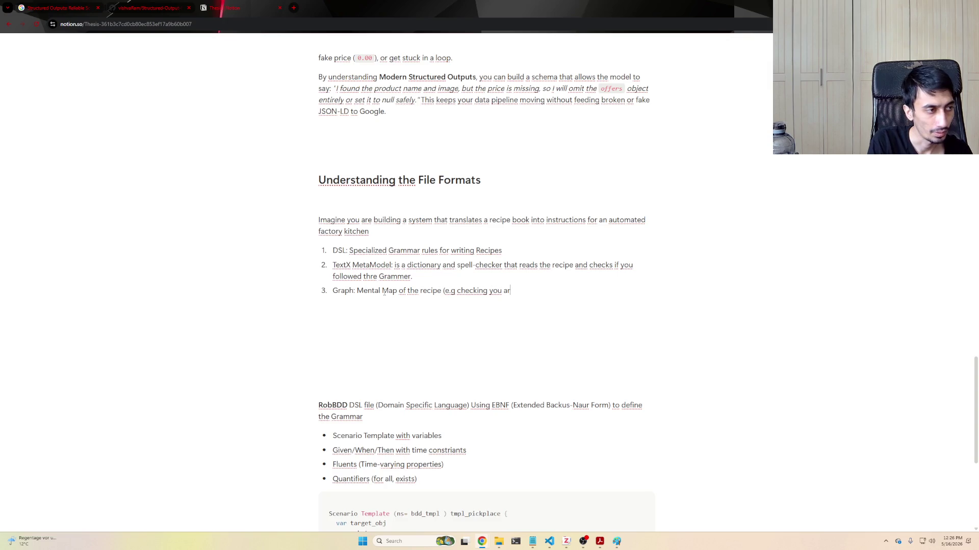
pyautogui.press('BackSpace')
pyautogui.press('BackSpace')
pyautogui.press('BackSpace')
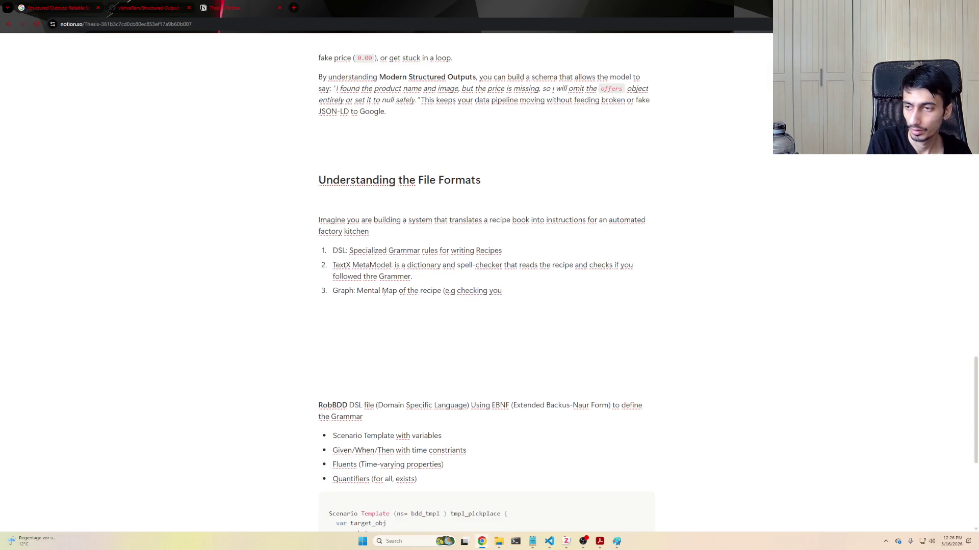
pyautogui.press('BackSpace')
pyautogui.press('BackSpace')
pyautogui.press('BackSpace')
pyautogui.write('if you are tr')
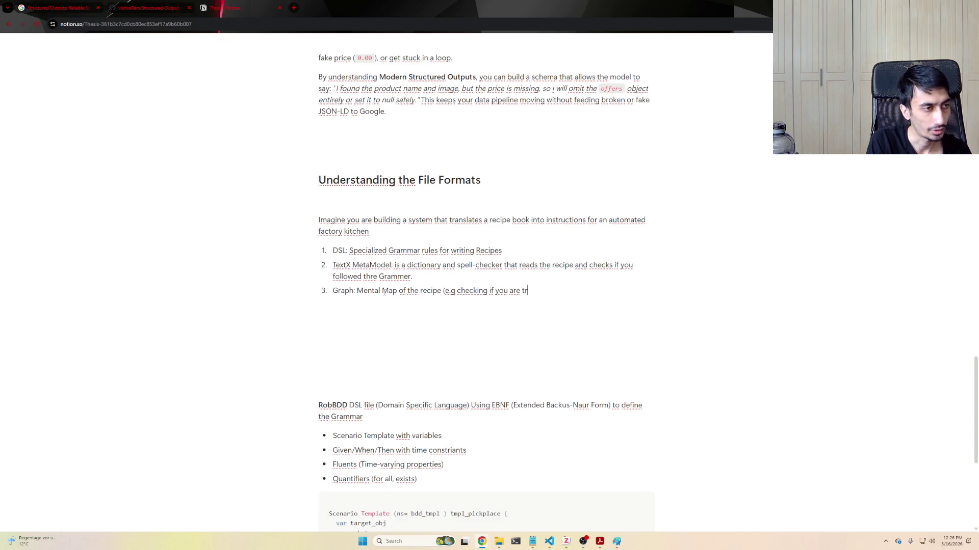
pyautogui.write('ying to bake the ')
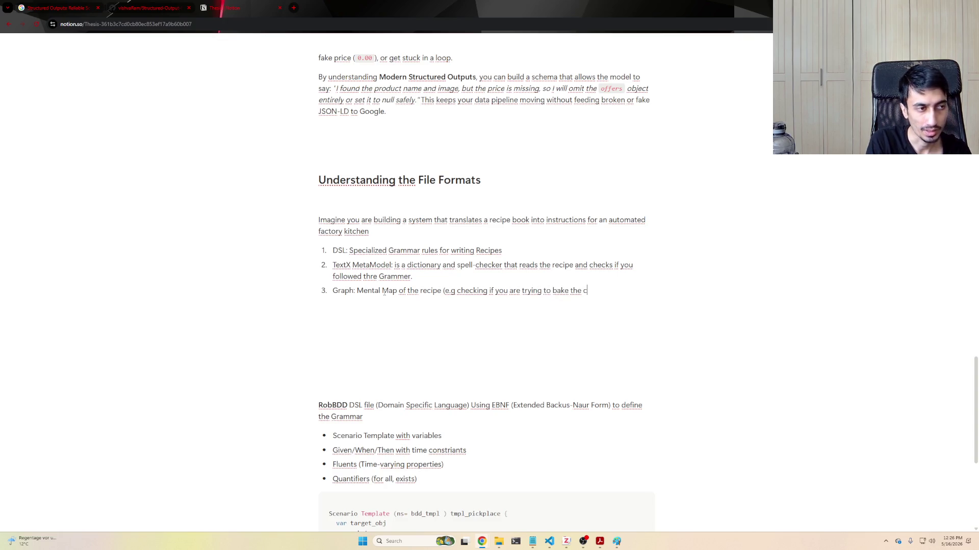
pyautogui.write('cake')
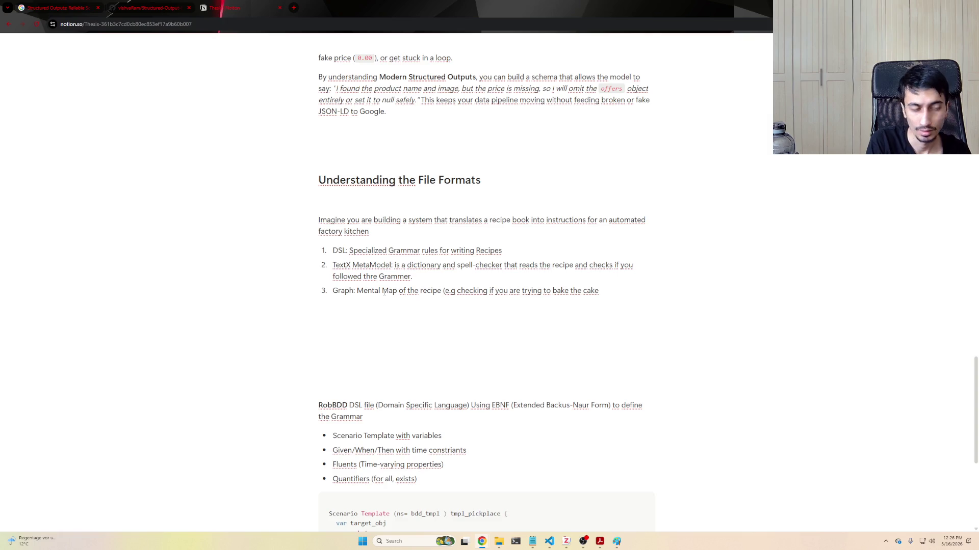
pyautogui.write(' before')
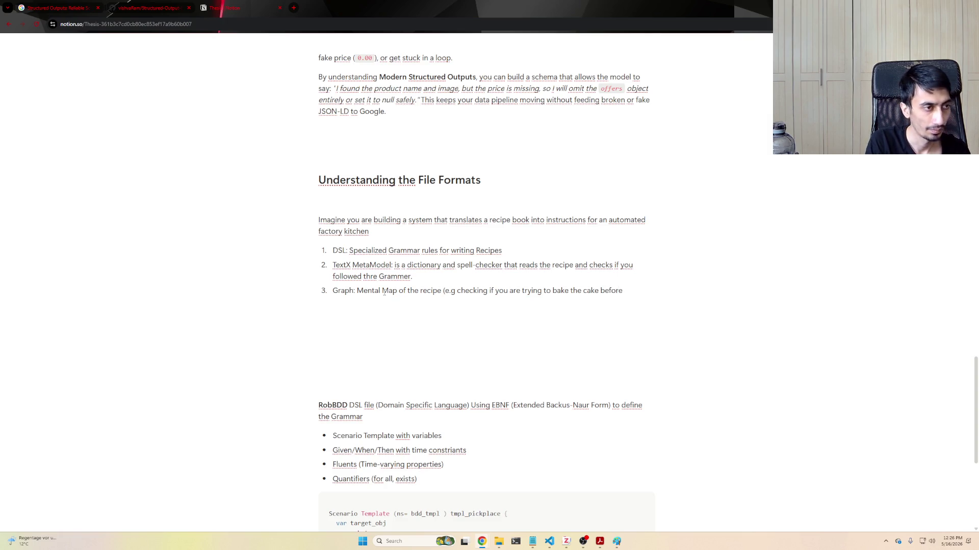
pyautogui.write('mixing the')
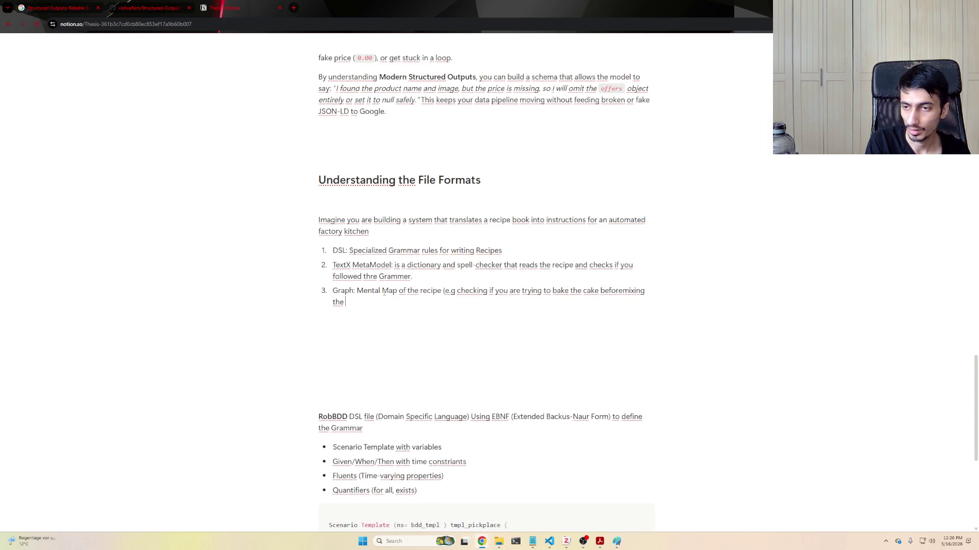
pyautogui.hotkey('ctrl', 'BackSpace')
pyautogui.hotkey('ctrl', 'BackSpace')
pyautogui.write('efore m')
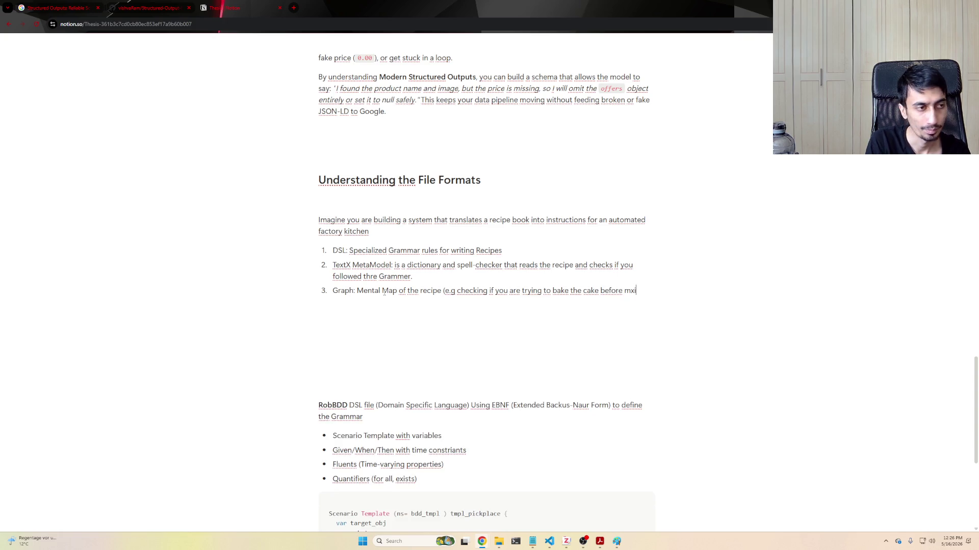
pyautogui.write('xing the ingredie')
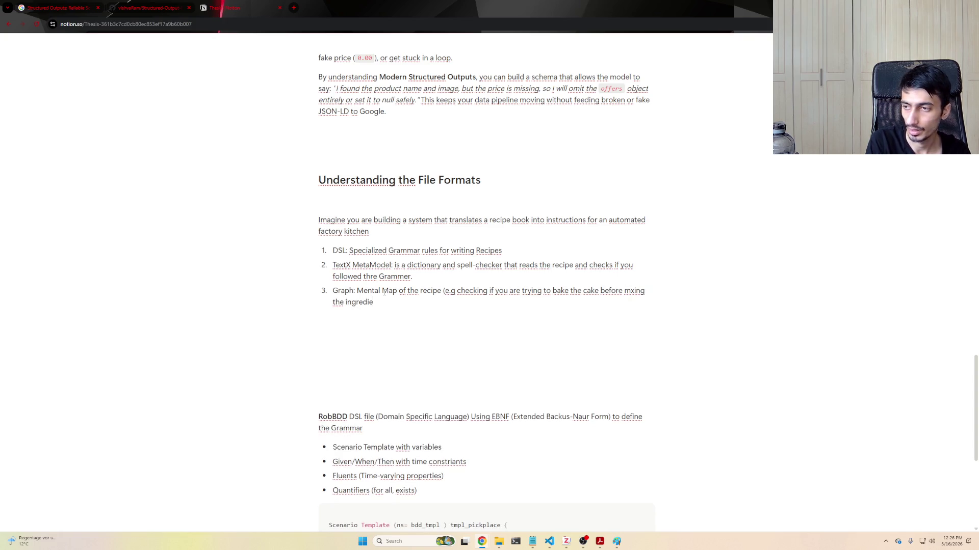
pyautogui.write('nts).')
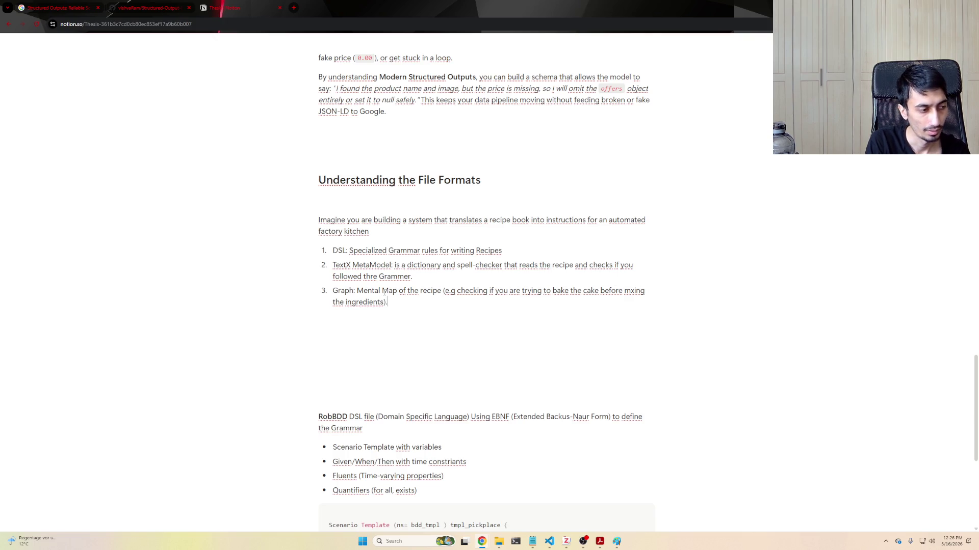
pyautogui.press('Return')
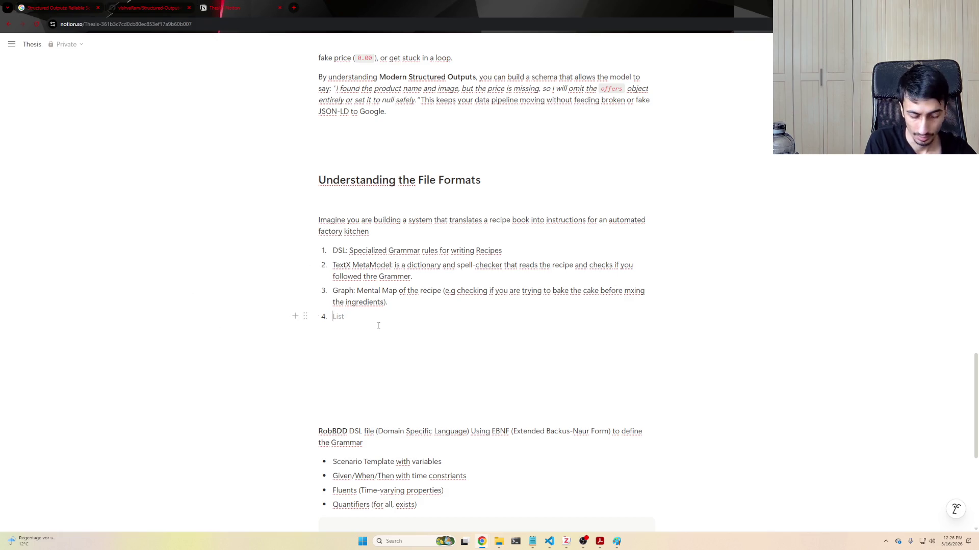
pyautogui.write('Gerkhin Gen: ')
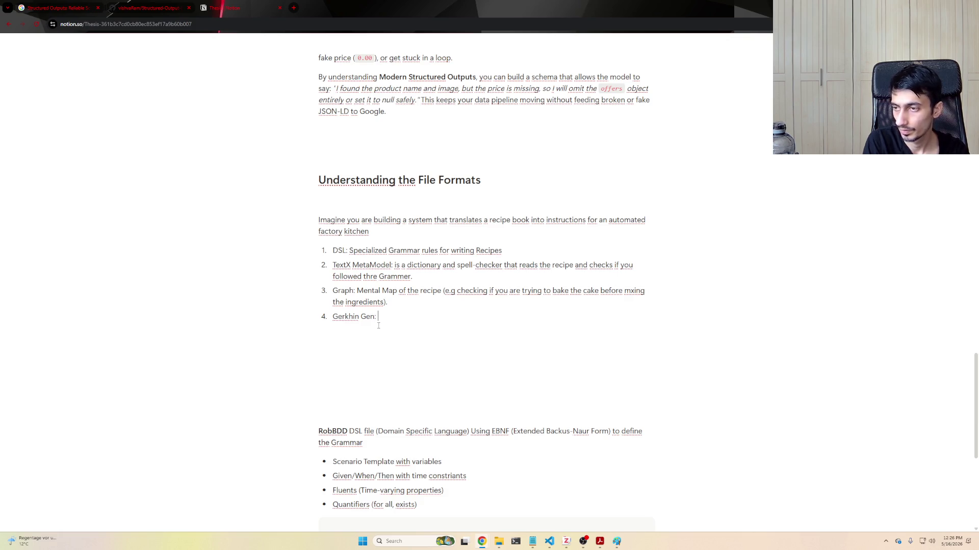
pyautogui.write('Tra')
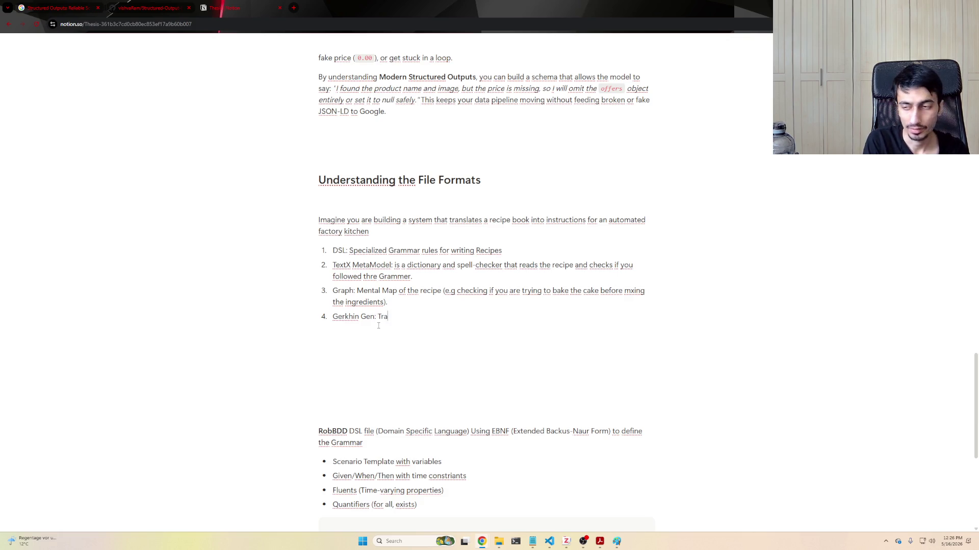
pyautogui.write('ns')
# - Write item 4 'Gerkhin Gen: Translating the map into standard factory-generic formating' and start item 5
pyautogui.press('BackSpace')
pyautogui.press('BackSpace')
pyautogui.write('nslating')
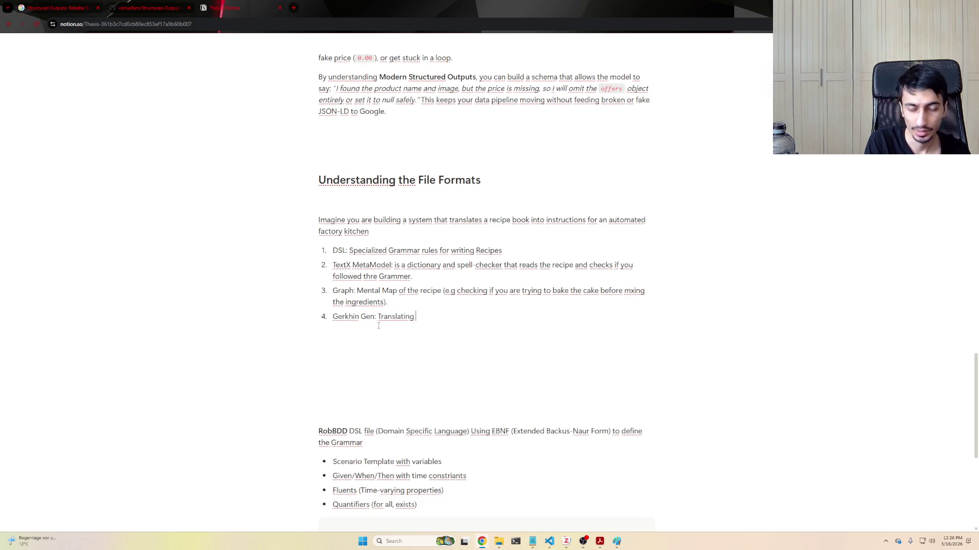
pyautogui.write(' the map into st')
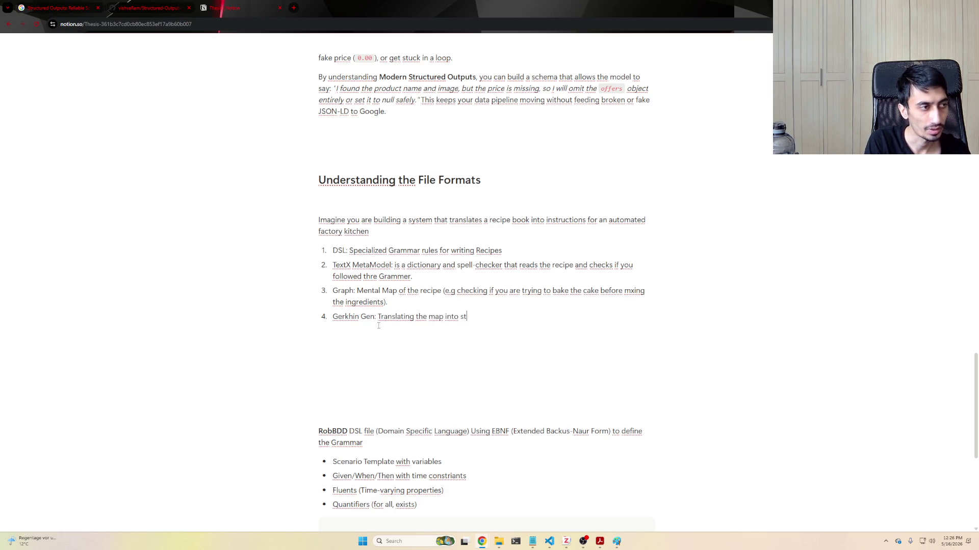
pyautogui.write('andard fac')
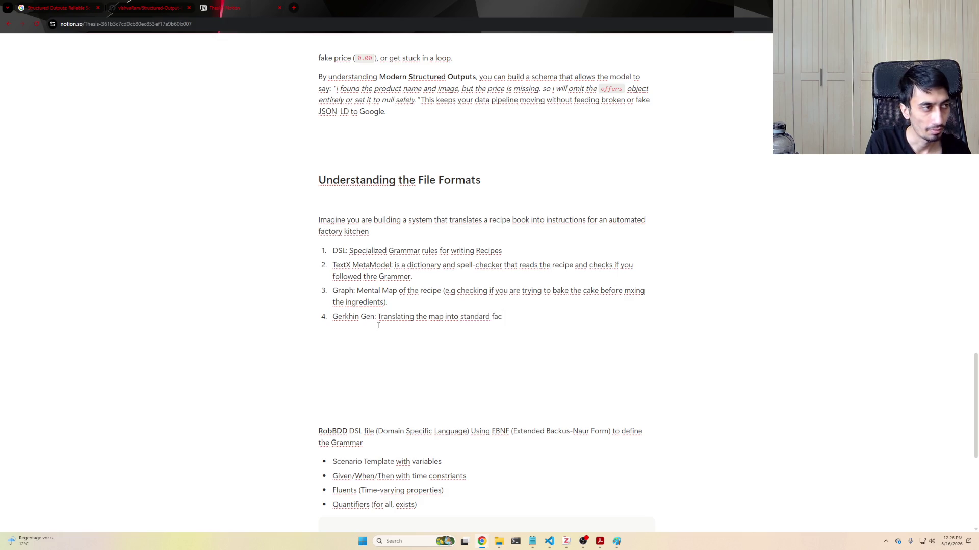
pyautogui.write('tory-gene')
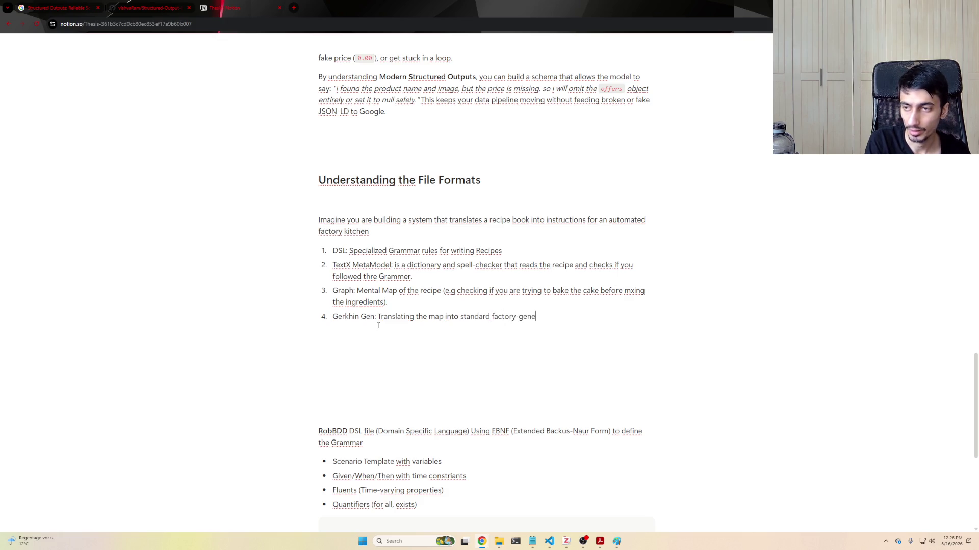
pyautogui.write('ric formating')
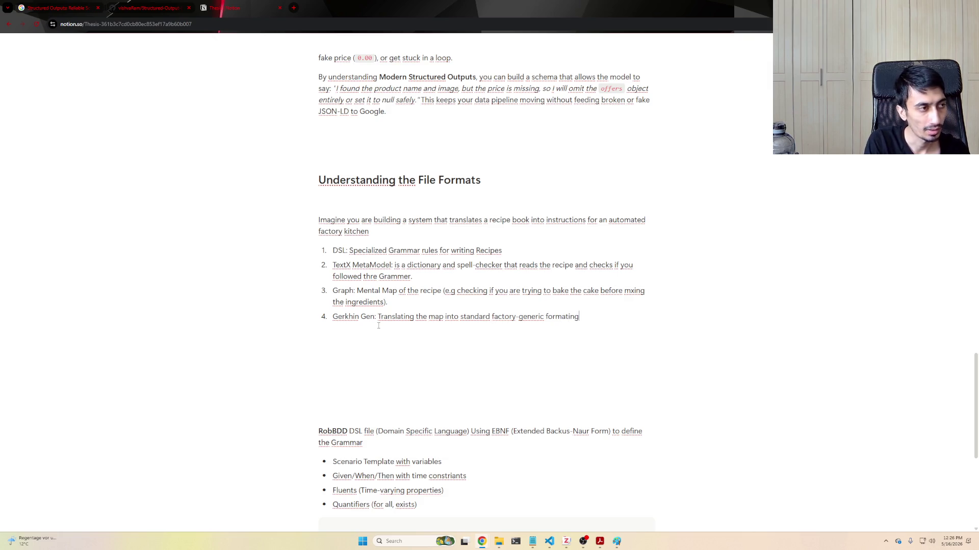
pyautogui.press('Return')
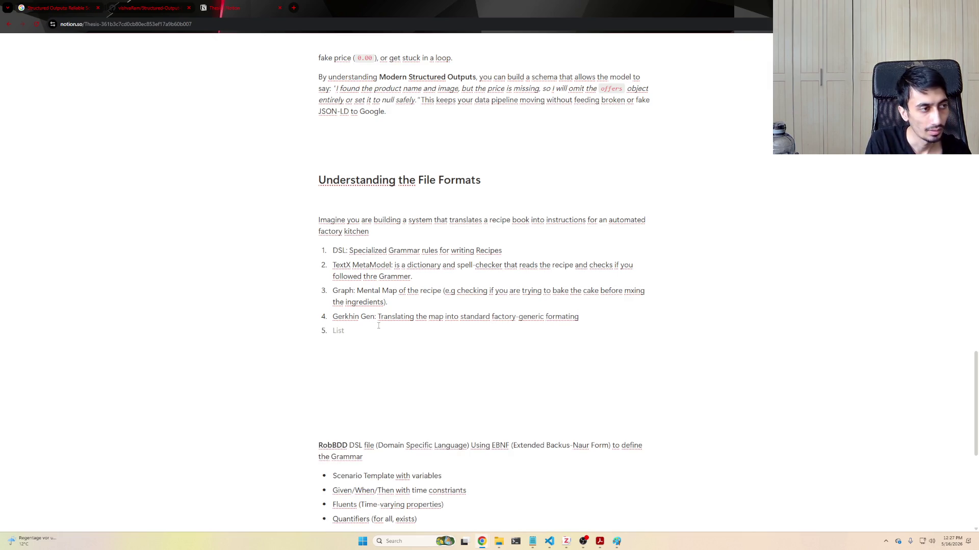
pyautogui.write('s')
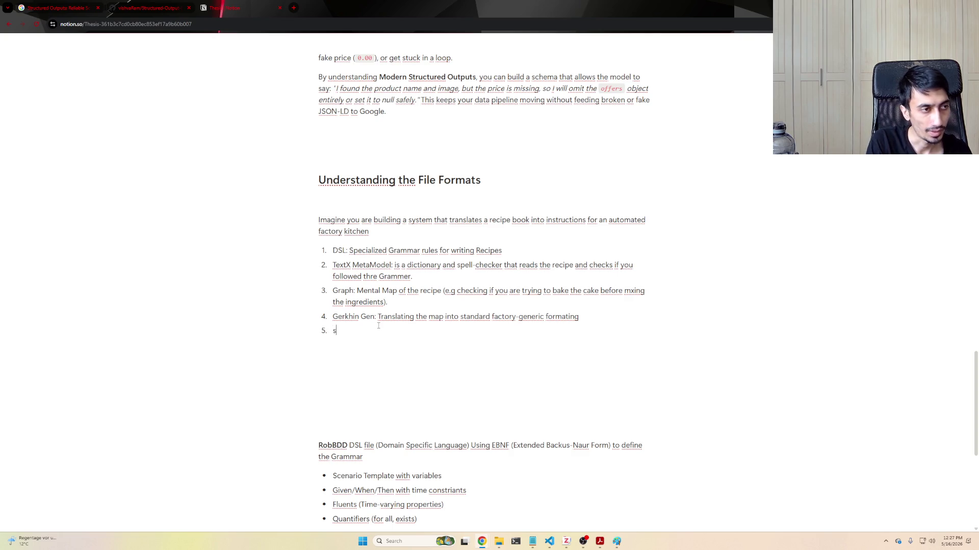
pyautogui.write('tep fun')
# - Rewrite item 5 as Step Functions, the physical wiring to the actual kitchen blenders and ovens
pyautogui.press('BackSpace')
pyautogui.press('BackSpace')
pyautogui.press('BackSpace')
pyautogui.press('BackSpace')
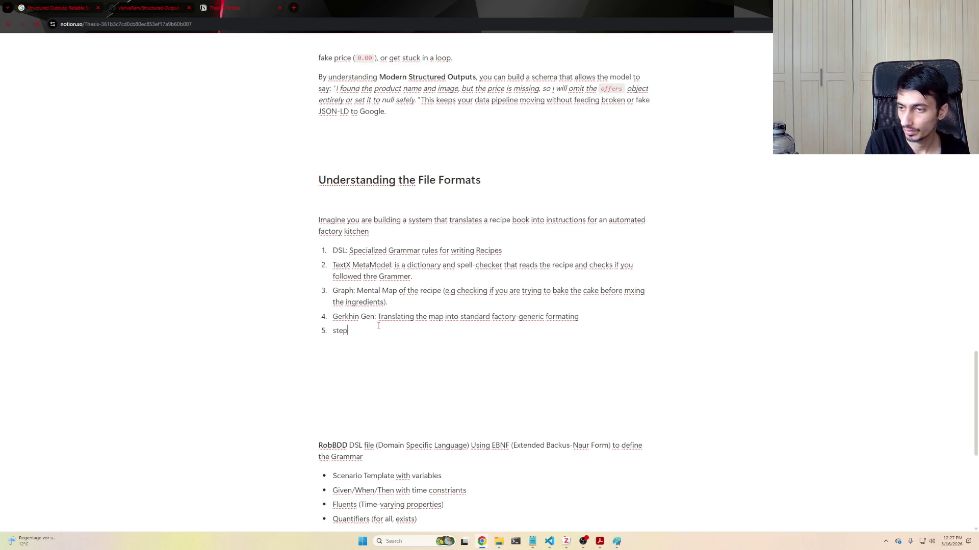
pyautogui.press('BackSpace')
pyautogui.press('BackSpace')
pyautogui.press('BackSpace')
pyautogui.write('S')
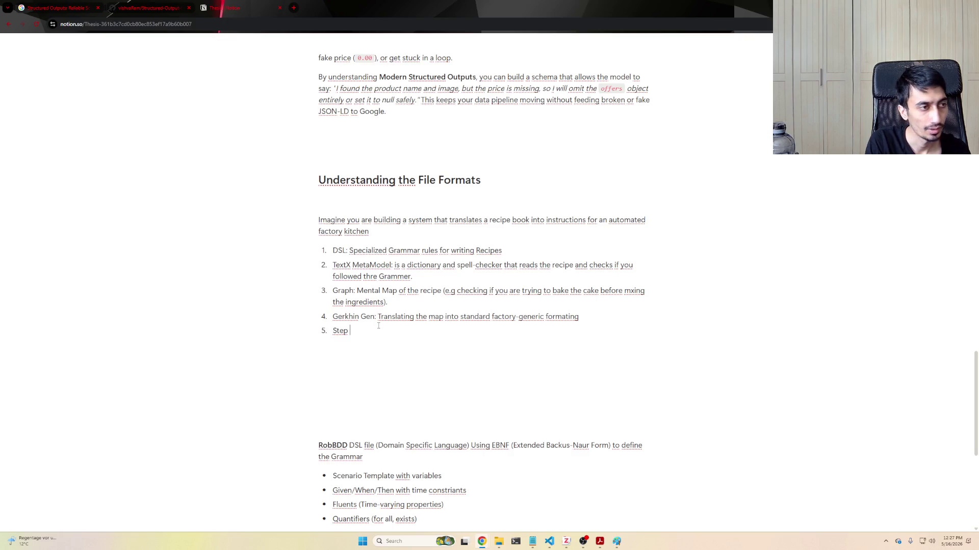
pyautogui.write('Functions: ')
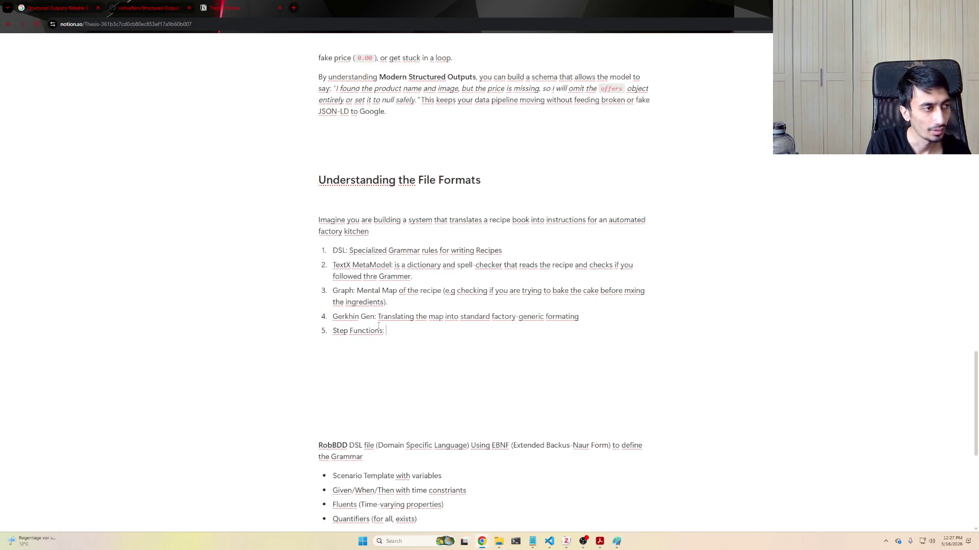
pyautogui.write('Physic')
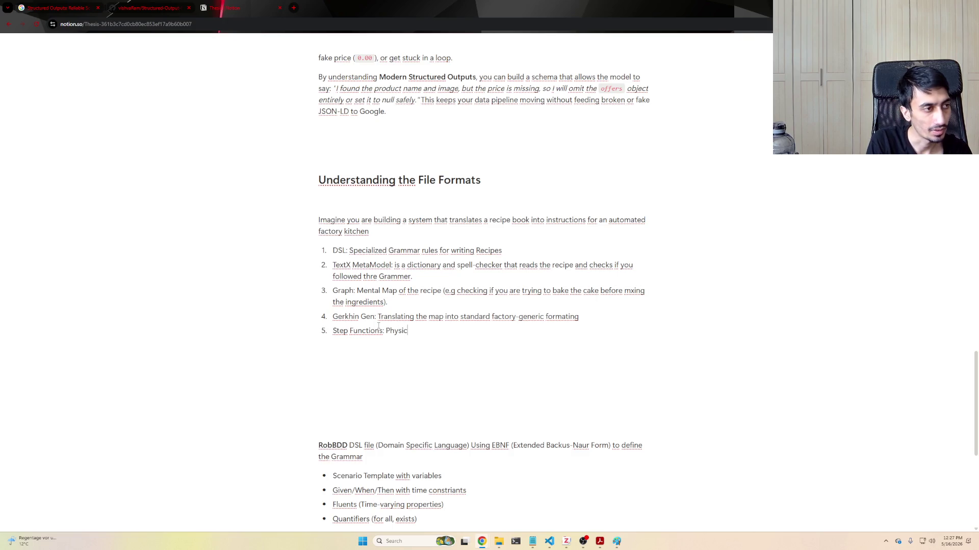
pyautogui.write('al wiring connec')
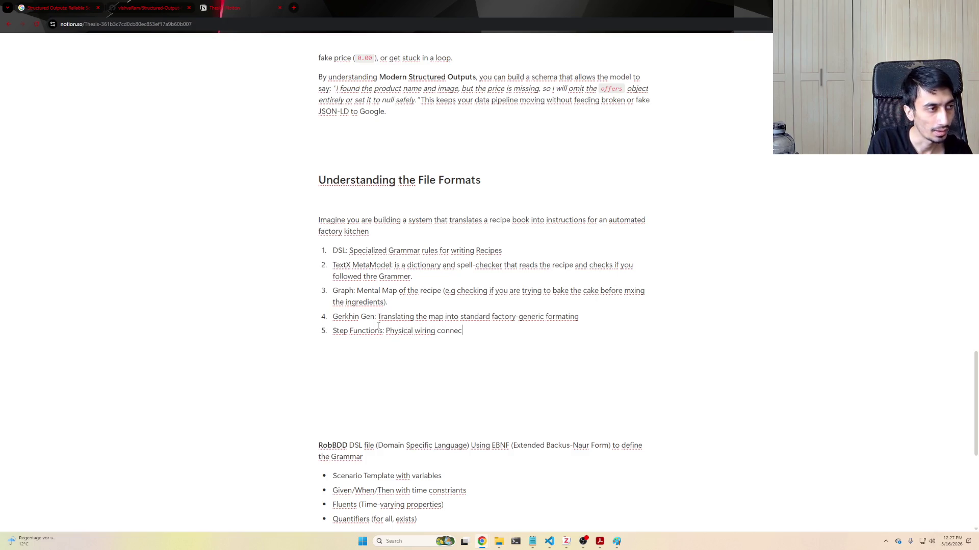
pyautogui.write('ting thoese gene')
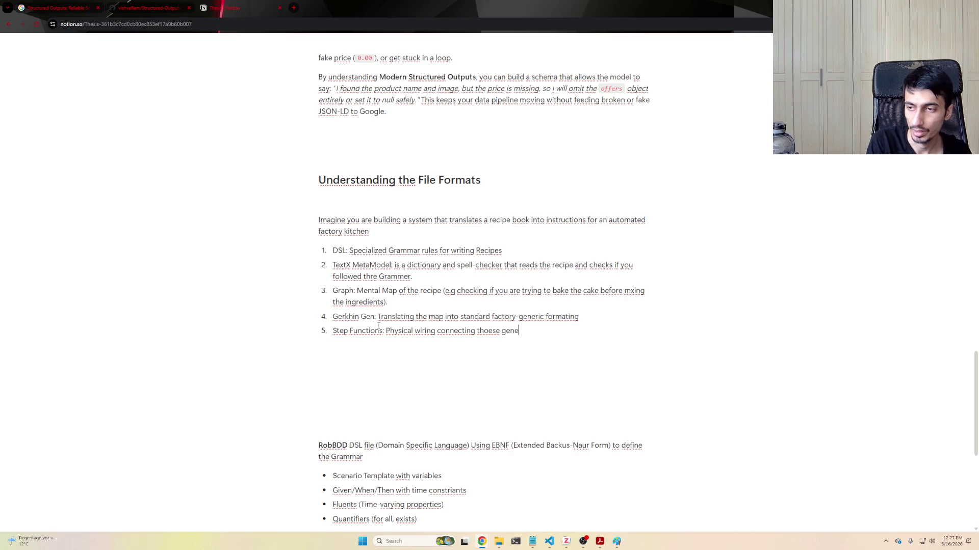
pyautogui.write('ric instruct')
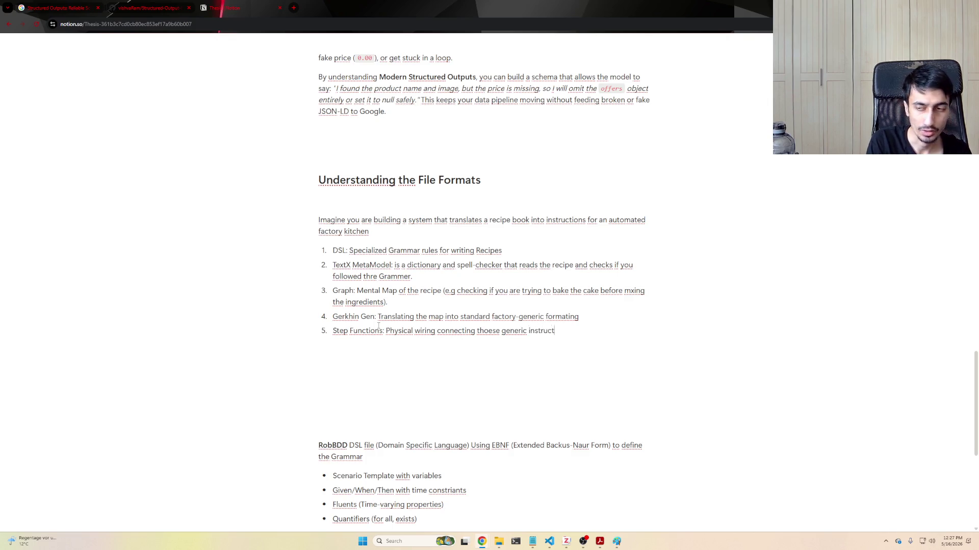
pyautogui.write('ions to the ac')
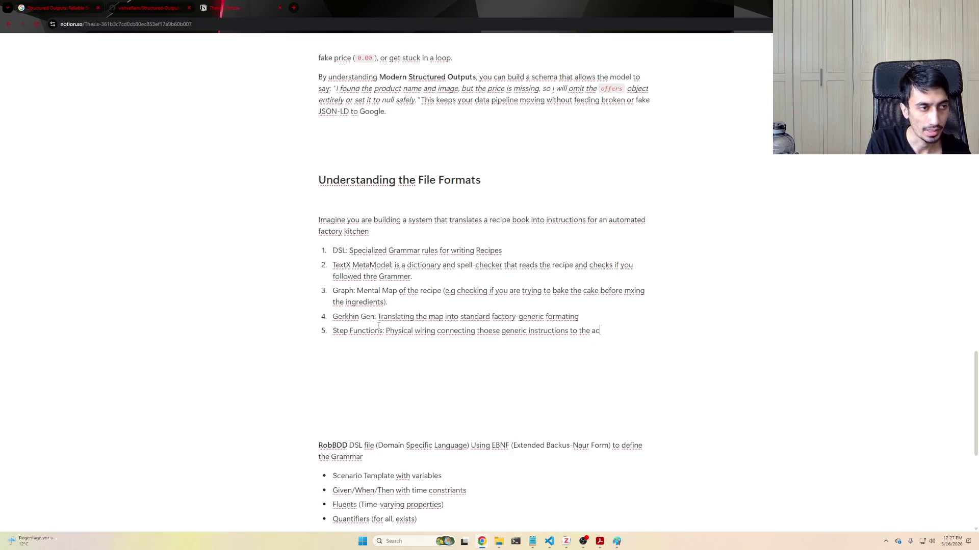
pyautogui.write('tual kitch')
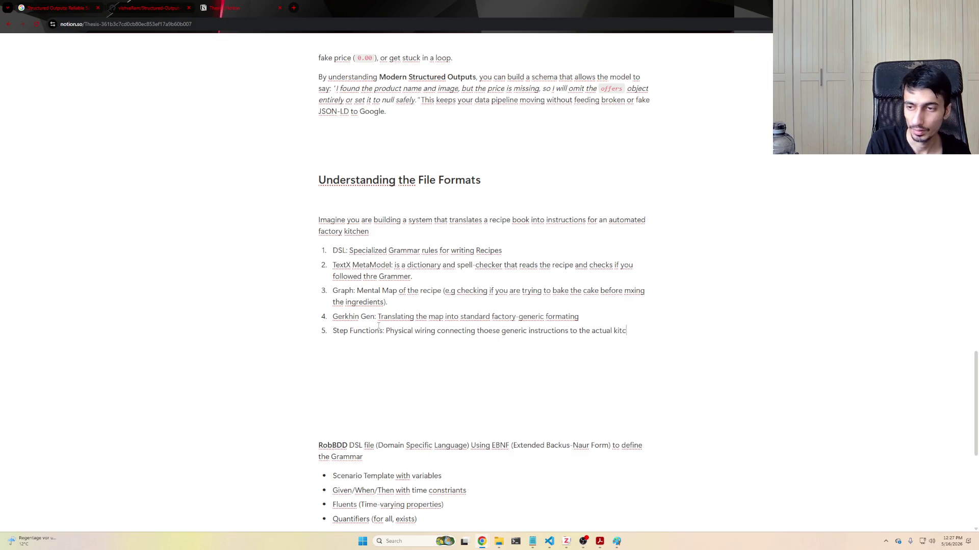
pyautogui.write('en blenders an')
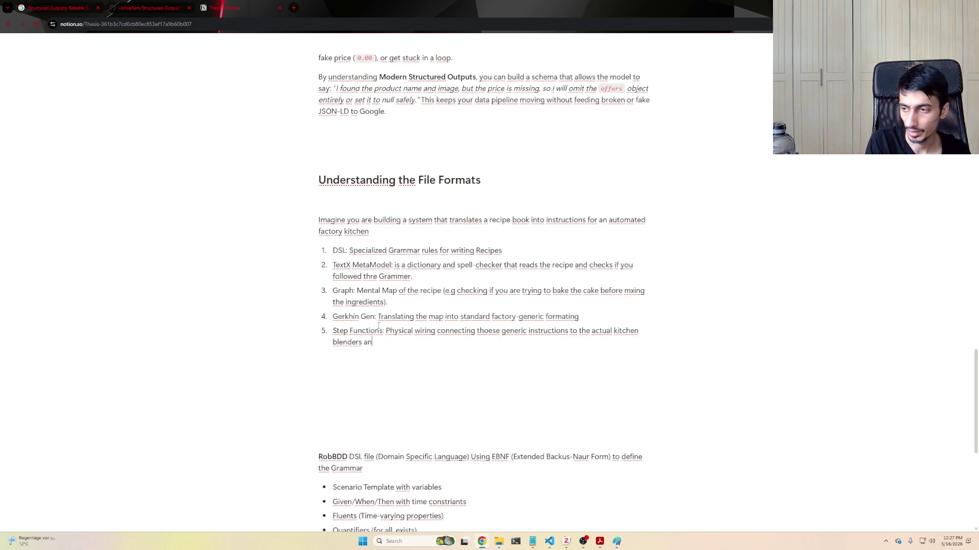
pyautogui.write('d ovens.')
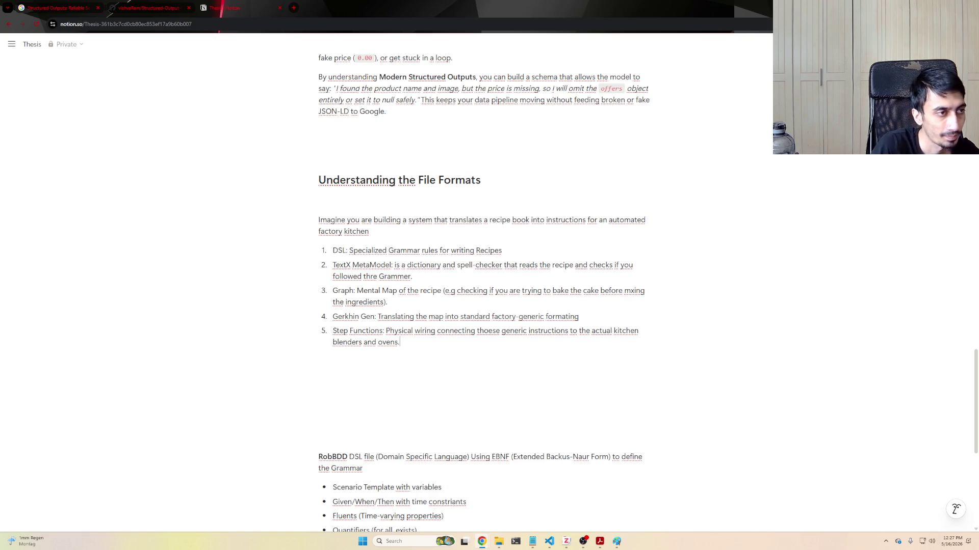
# - Add sub-note 1a under DSL: it is just a language specification dictating text file format
pyautogui.click(585, 252)
pyautogui.press('Return')
pyautogui.press('Tab')
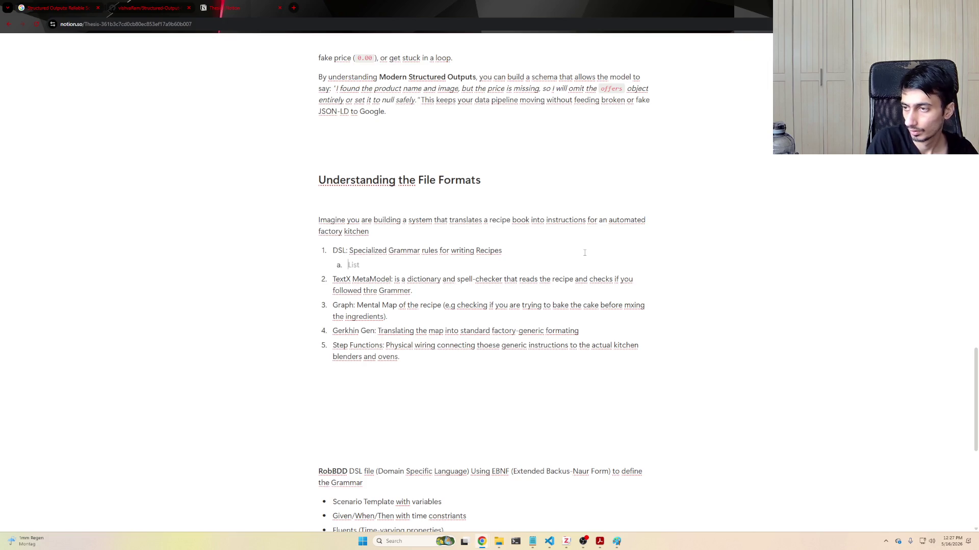
pyautogui.write("This is just a language specification (a set of rules). It doesn't do anything yet. It just dictates how a human must format a text file.")
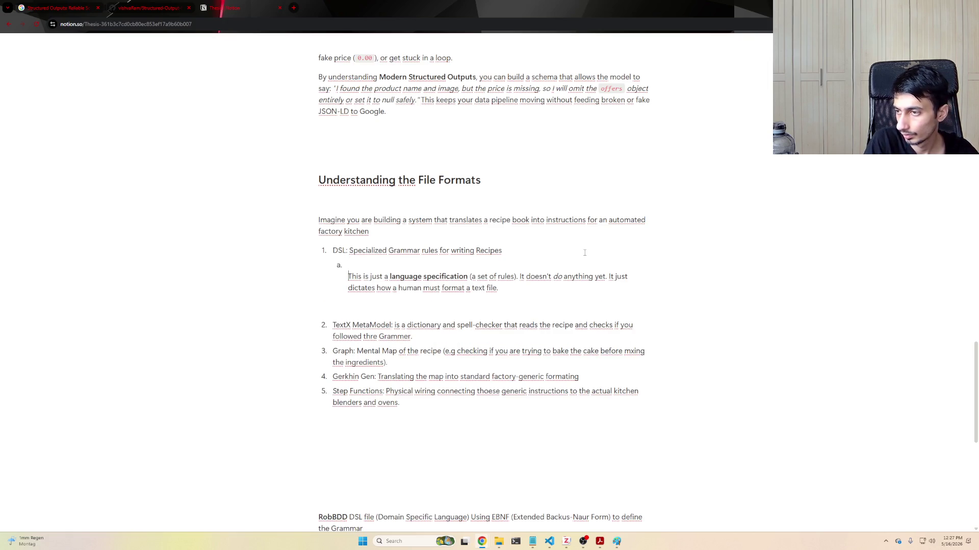
pyautogui.press('BackSpace')
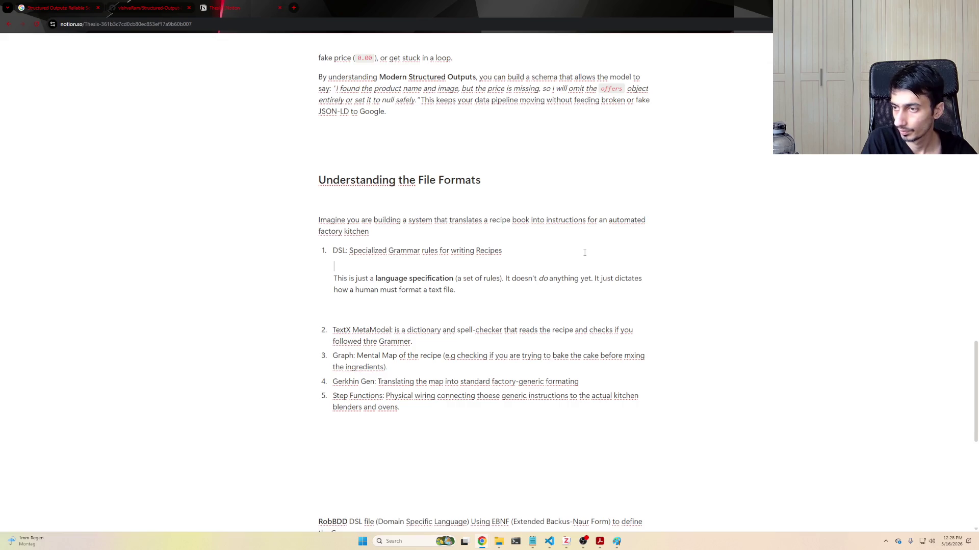
pyautogui.hotkey('ctrl', 'z')
pyautogui.press('Delete')
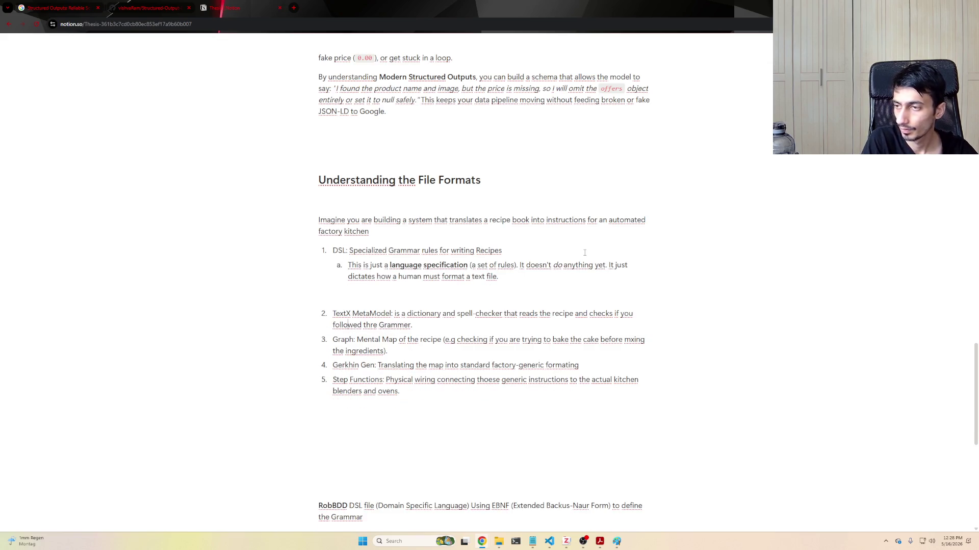
# - Remove the blank line left after the DSL sub-note
pyautogui.click(533, 278)
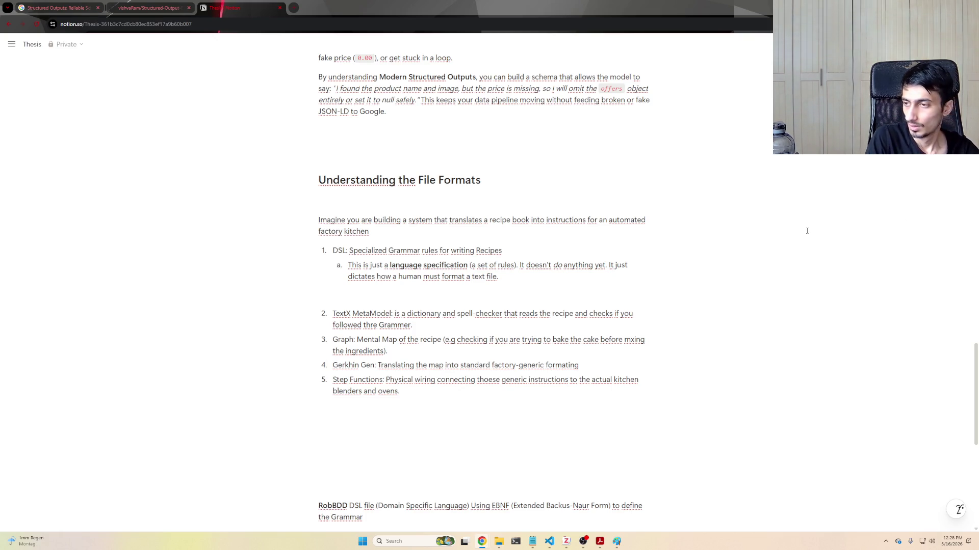
pyautogui.click(598, 293)
pyautogui.press('BackSpace')
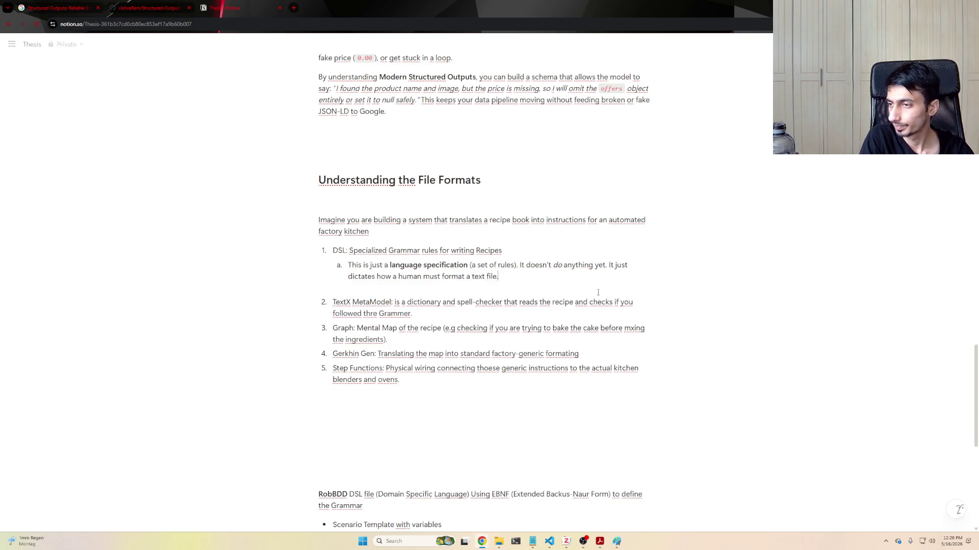
# - Add sub-note 2a under TextX MetaModel: textX turns raw text into a Python object tree
pyautogui.press('Delete')
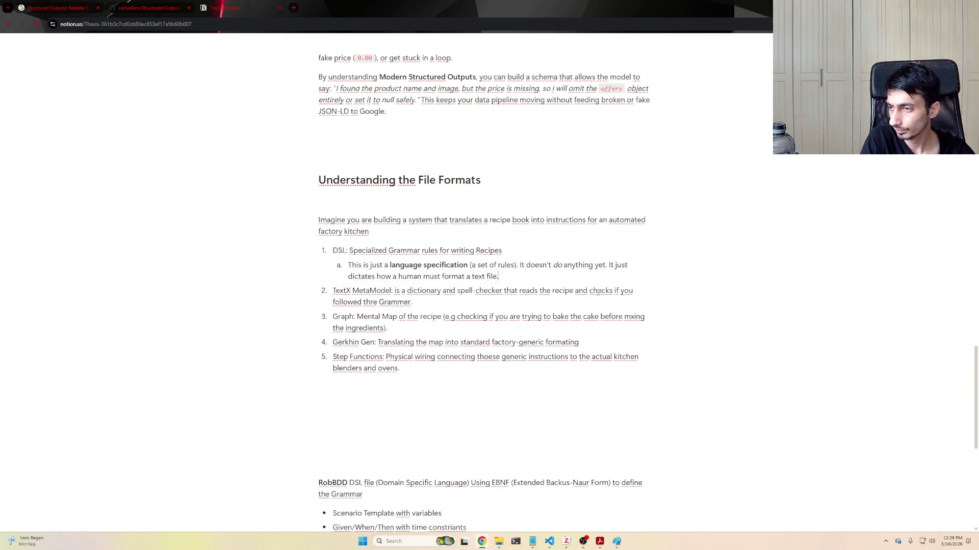
pyautogui.click(533, 299)
pyautogui.press('Return')
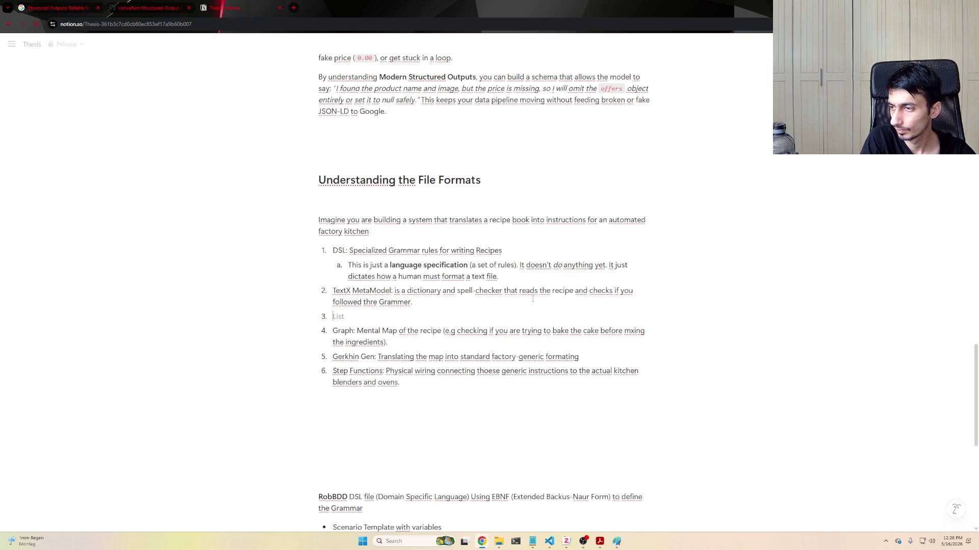
pyautogui.press('Tab')
pyautogui.hotkey('ctrl', 'v')
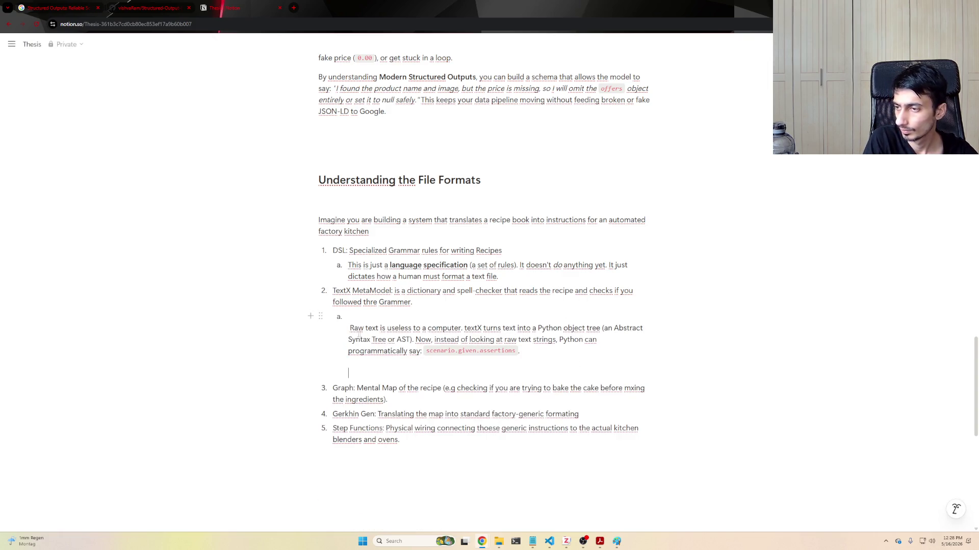
pyautogui.press('BackSpace')
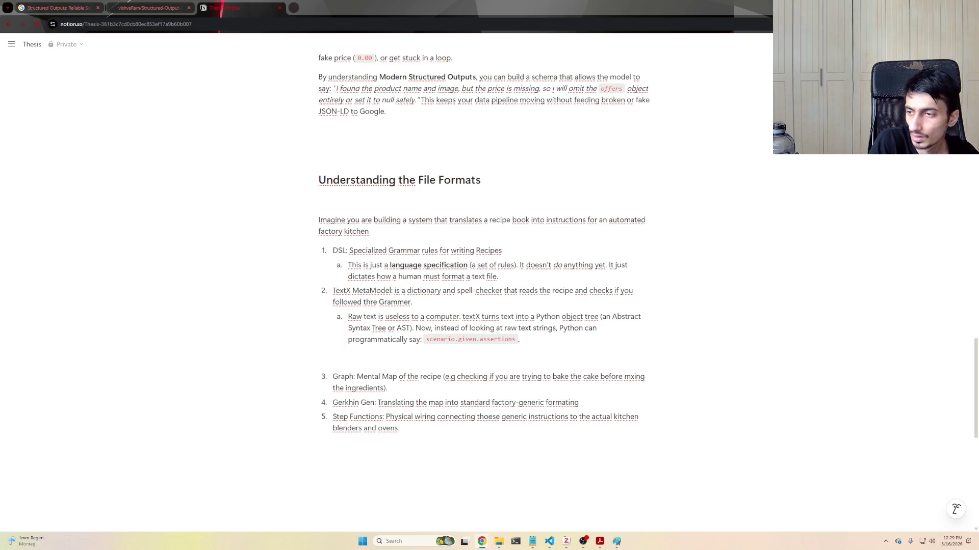
pyautogui.click(330, 353)
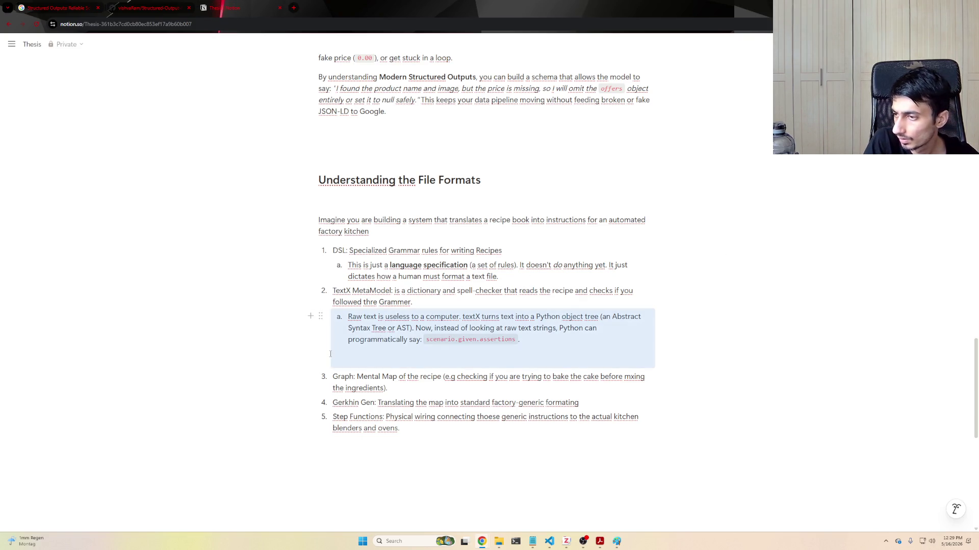
# - Clear blank lines, then add sub-note 3a under Graph about converting the tree into a NetworkX node-edge web
pyautogui.click(348, 353)
pyautogui.press('BackSpace')
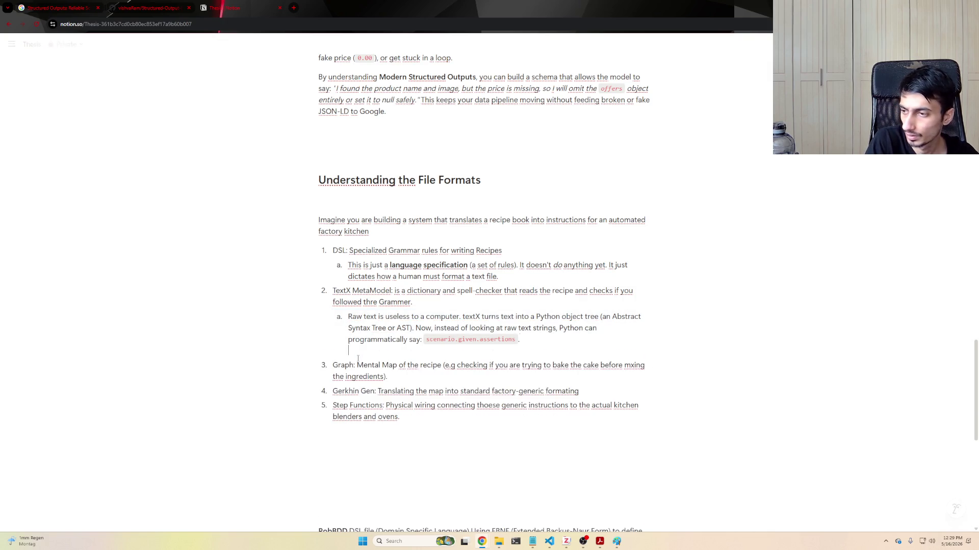
pyautogui.press('BackSpace')
pyautogui.click(414, 364)
pyautogui.press('Return')
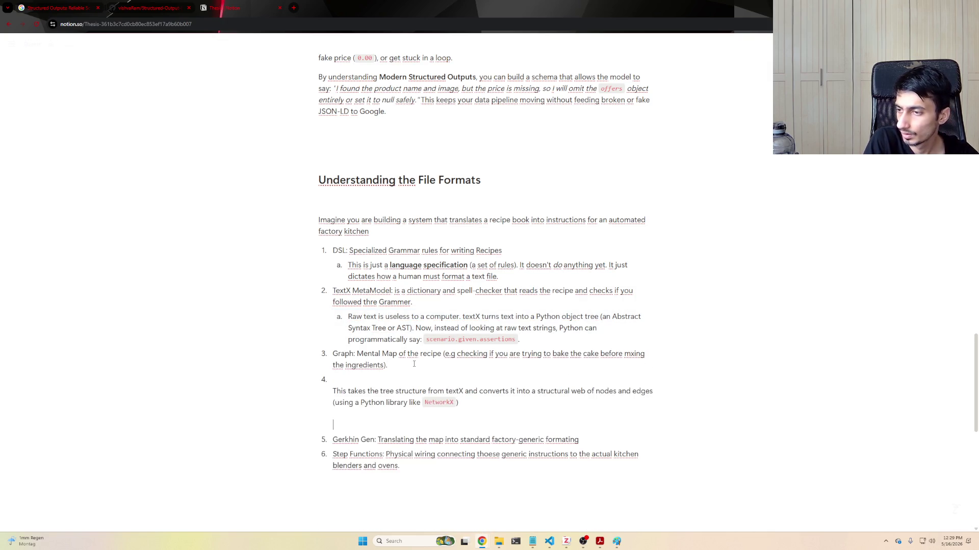
pyautogui.press('Tab')
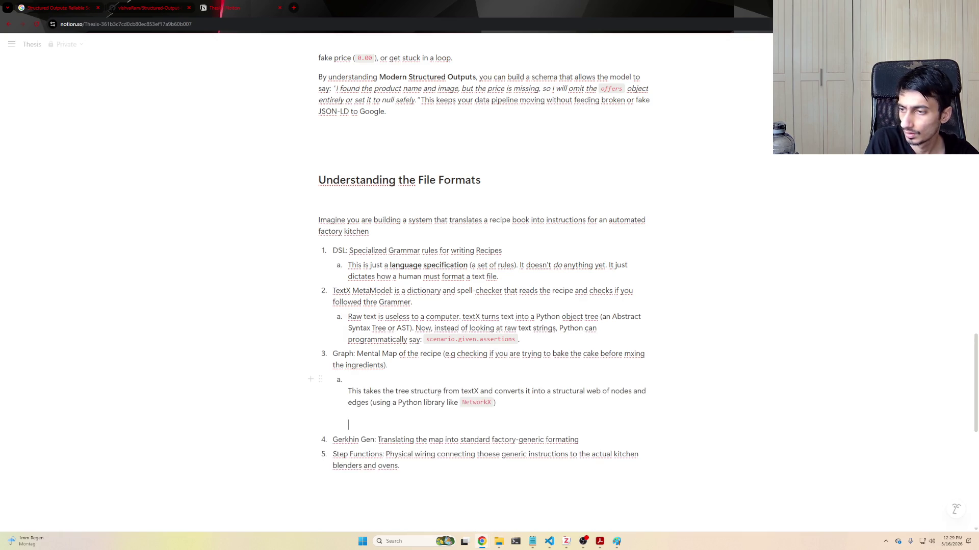
pyautogui.hotkey('ctrl', 'v')
pyautogui.click(349, 379)
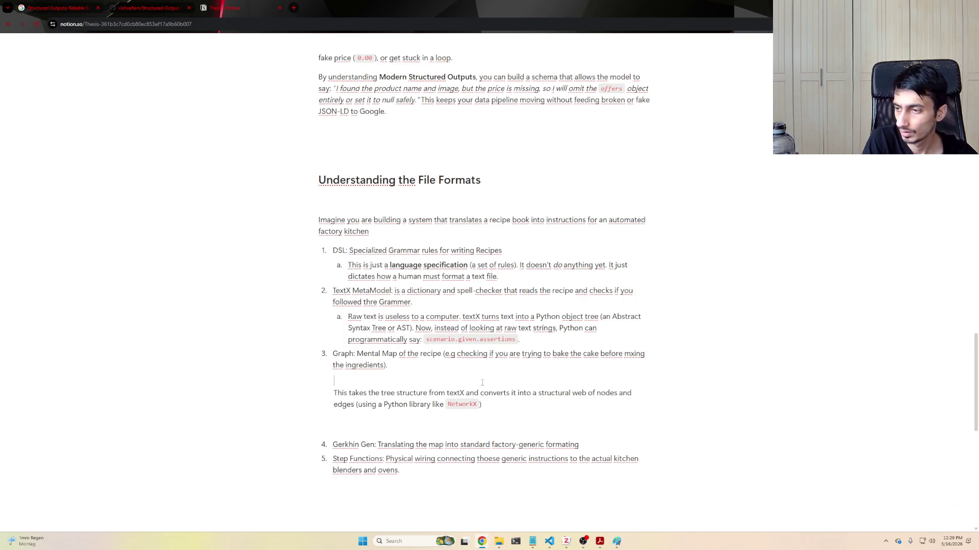
pyautogui.press('Delete')
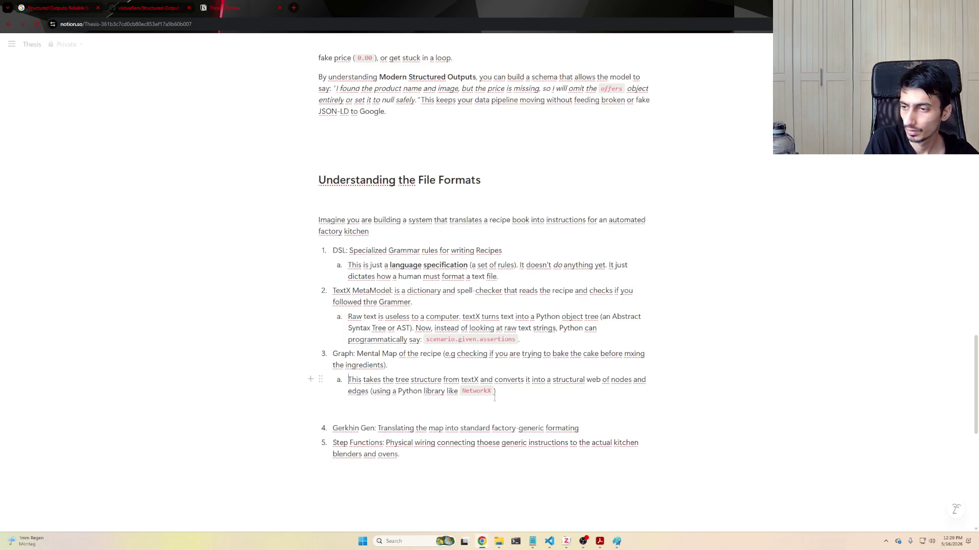
# - Add the temporal ordering check example as a further sub-note and open an empty sub-item before it
pyautogui.click(509, 391)
pyautogui.press('Return')
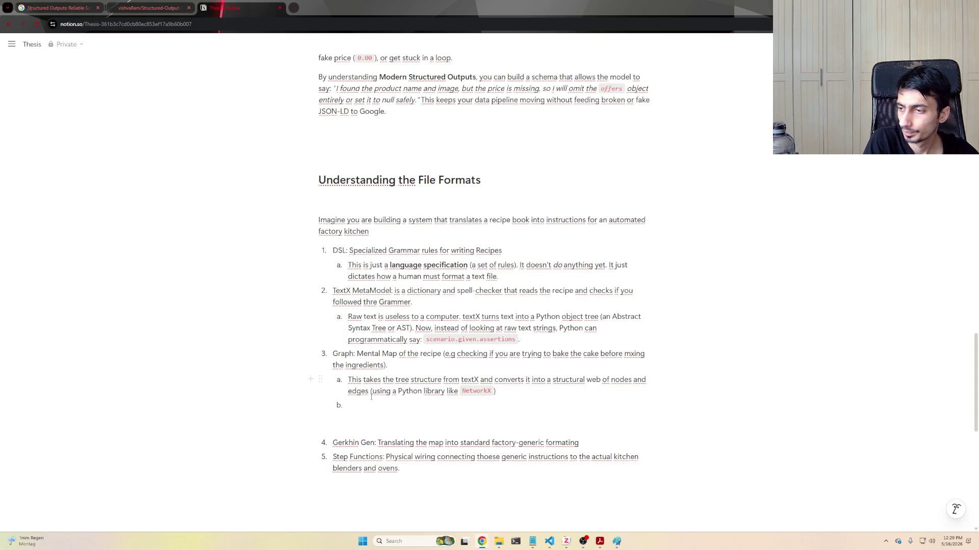
pyautogui.write('Did someone write a test where the robot drops an object before it picks it up? (Temporal ordering check).')
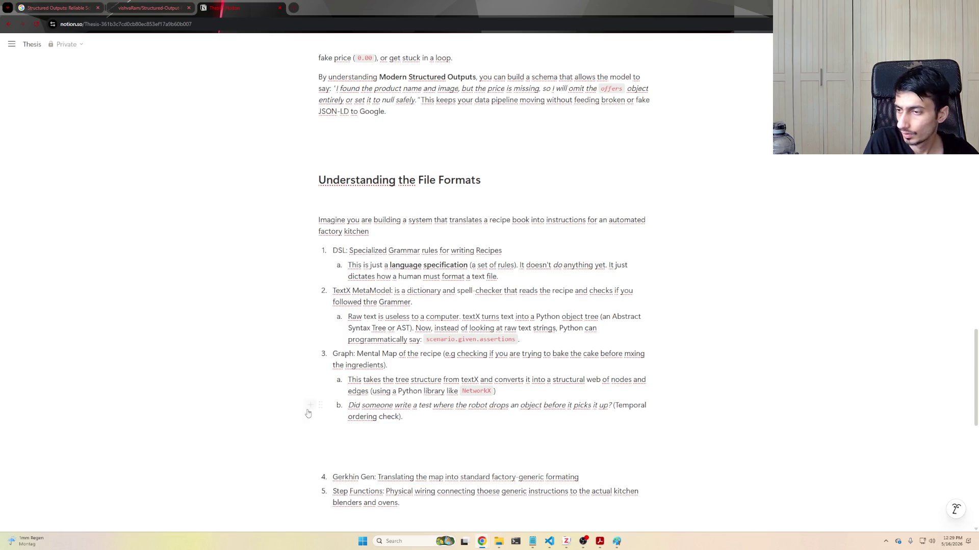
pyautogui.click(510, 396)
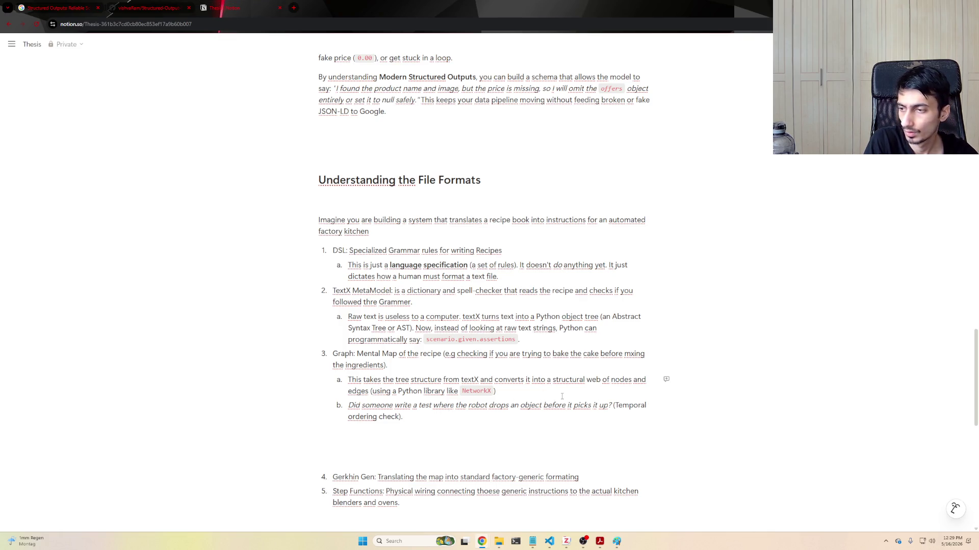
pyautogui.press('Return')
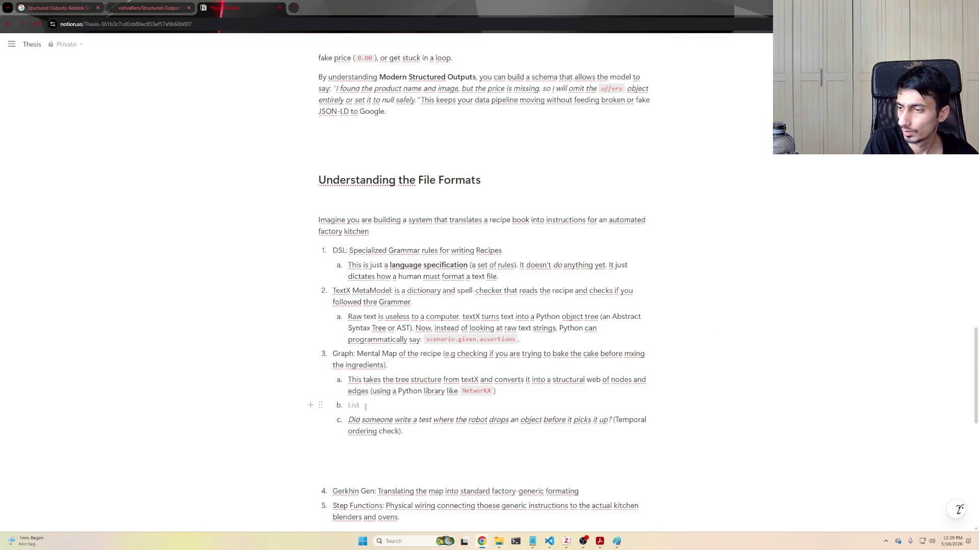
# - Fill sub-note 3b with the paragraph calling graphs the crucial way to catch logical errors before tests
pyautogui.write('This is the most crucial part of your thesis! Trees/Text are hard to reason about. A Graph makes it incredibly easy to find logical errors before running a test. You can write simple graph queries to check:')
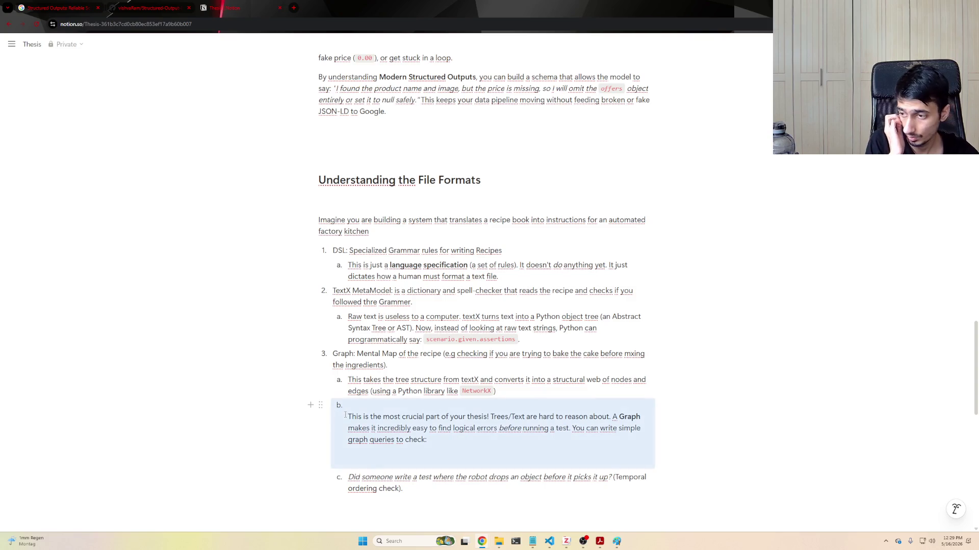
pyautogui.click(349, 417)
pyautogui.press('Delete')
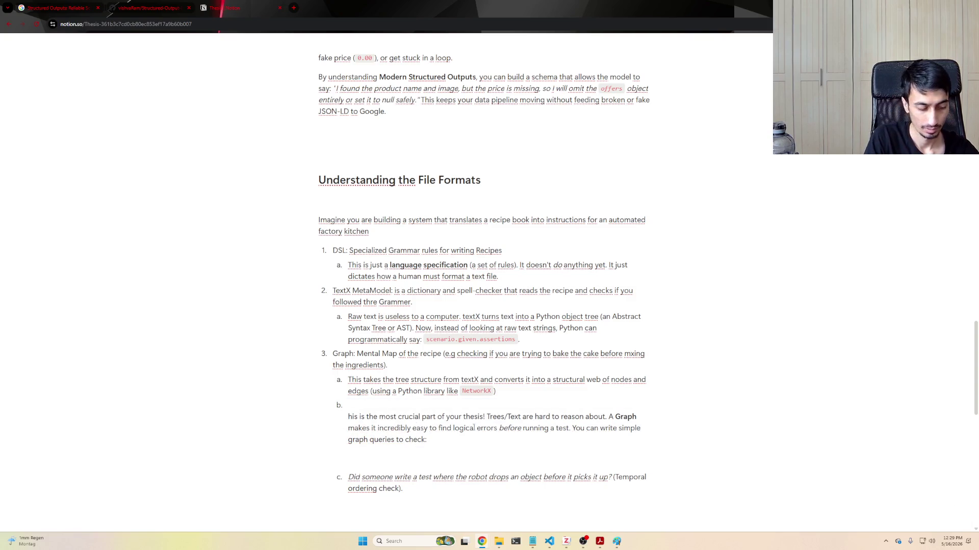
pyautogui.write('T')
pyautogui.press('Up')
pyautogui.press('Delete')
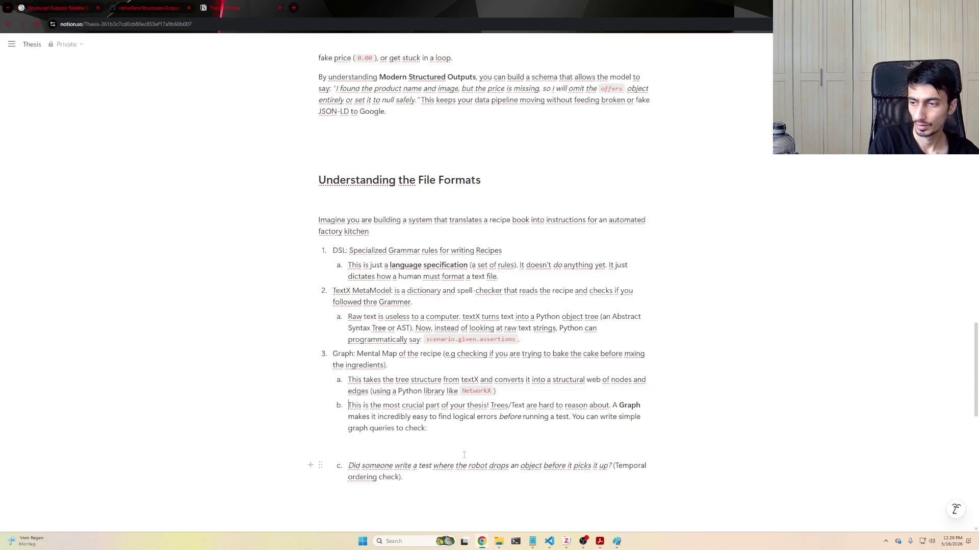
pyautogui.press('BackSpace')
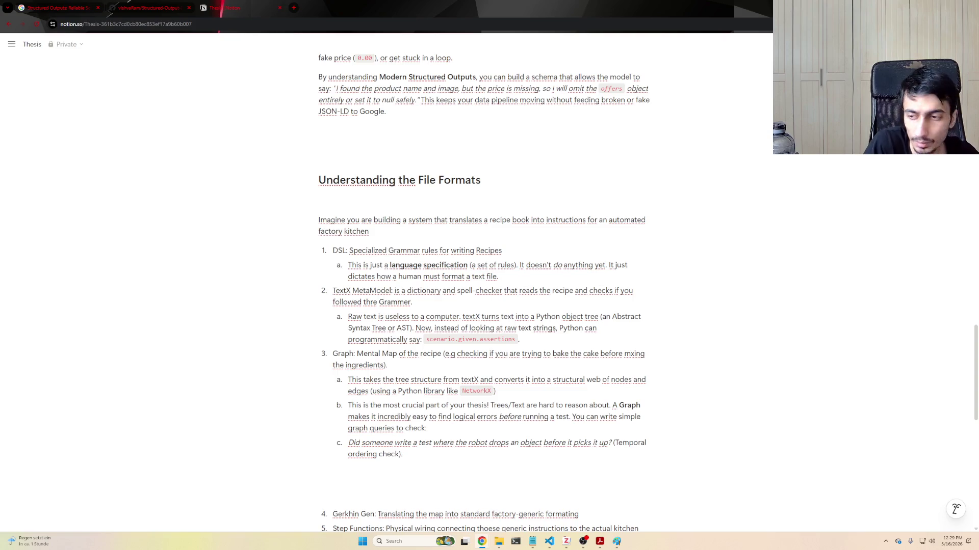
# - Remove blank space under the Graph notes and add a plain empty line below the TextX MetaModel note
pyautogui.press('BackSpace')
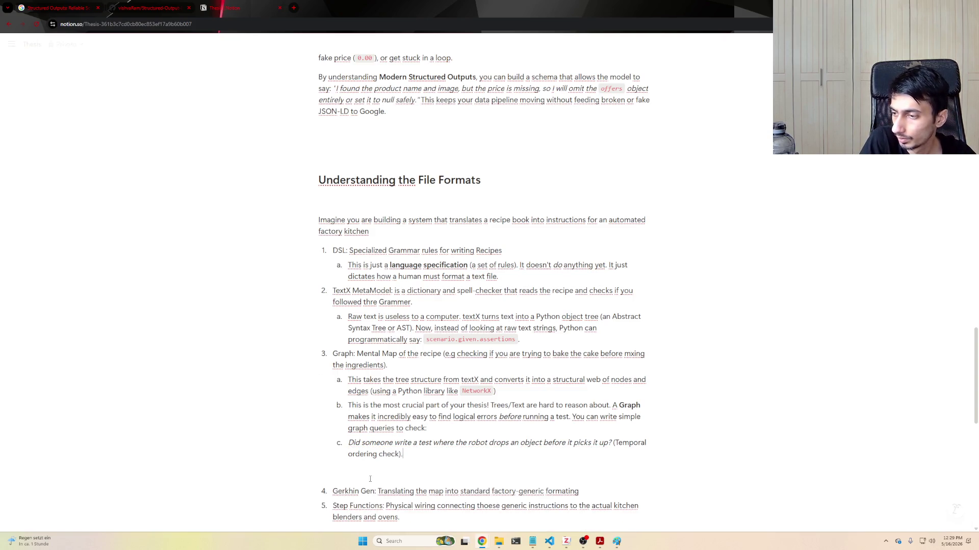
pyautogui.press('BackSpace')
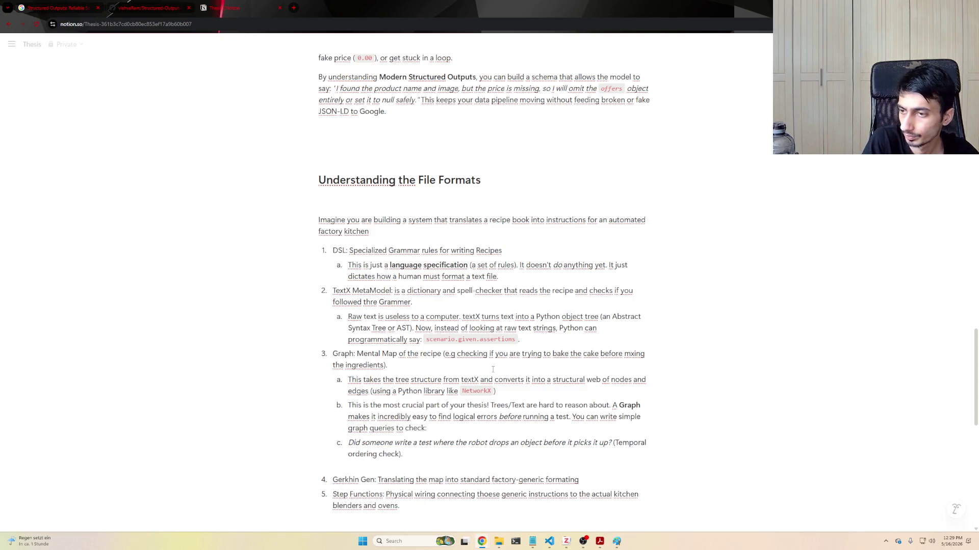
pyautogui.click(527, 338)
pyautogui.press('Return')
pyautogui.press('BackSpace')
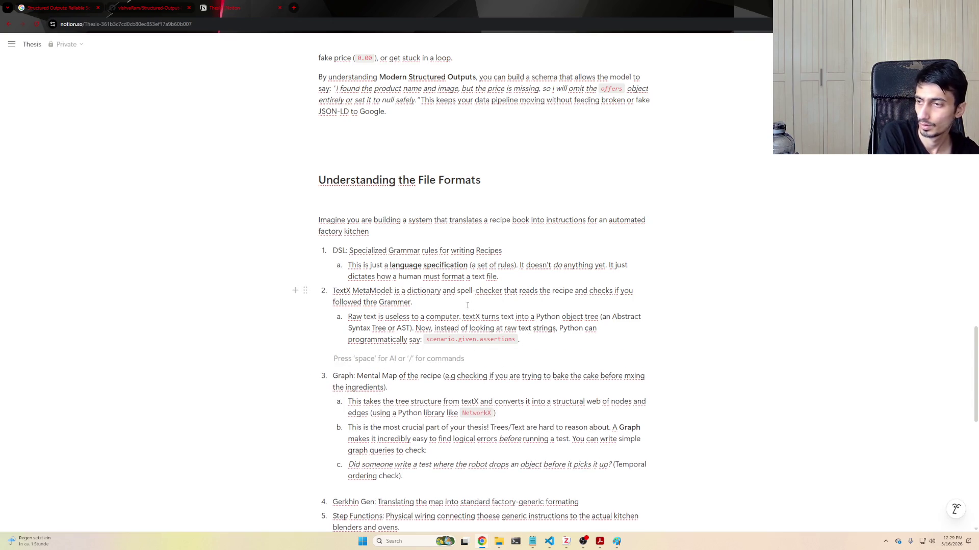
# - Add a plain blank spacing line below the DSL note and move to the end of the Gherkin Gen item
pyautogui.moveTo(528, 339); pyautogui.dragTo(528, 283)
pyautogui.click(528, 282)
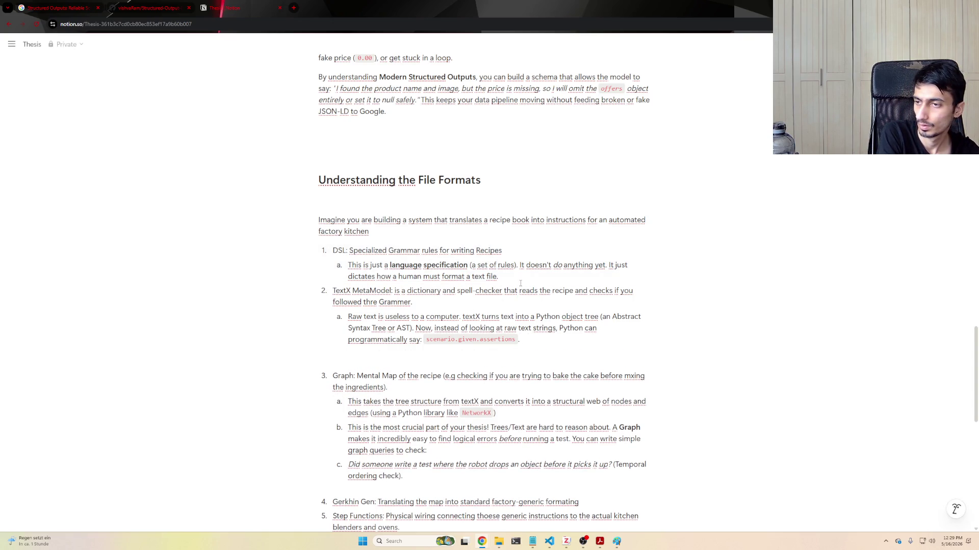
pyautogui.press('Return')
pyautogui.press('BackSpace')
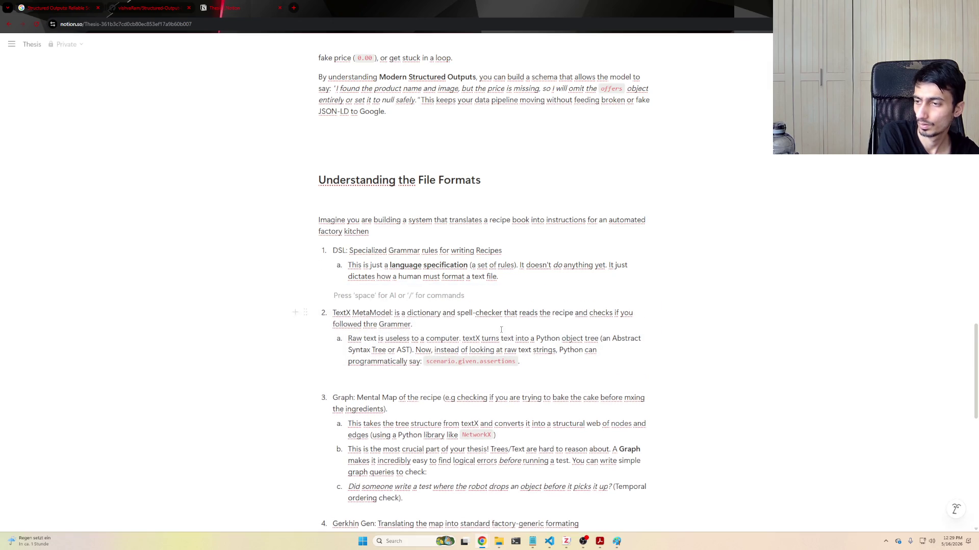
pyautogui.scroll(-1, 489, 344)
pyautogui.click(472, 440)
pyautogui.click(665, 447)
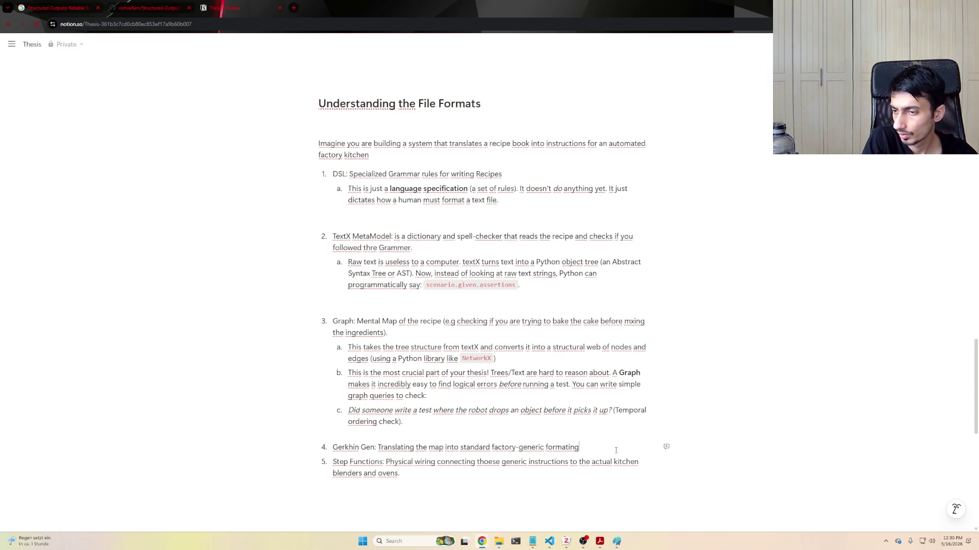
# - Add sub-note 4a under Gherkin Gen on pytest-bdd/behave Python step code
pyautogui.press('Return')
pyautogui.press('Tab')
pyautogui.write('This is actual Python testing code (using tools like pytest-bdd or behave) that maps the words in your Gherkin file to actions in your robot simulator.')
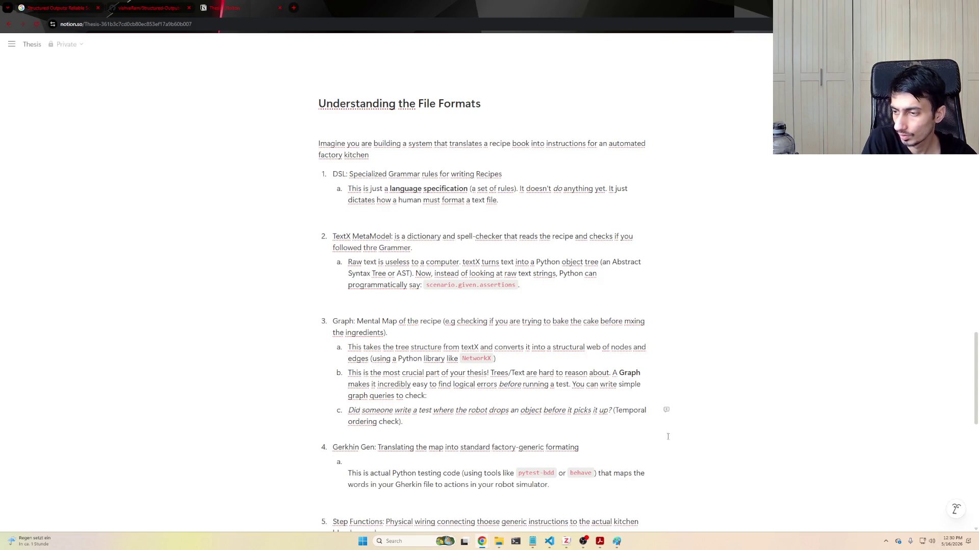
pyautogui.press('BackSpace')
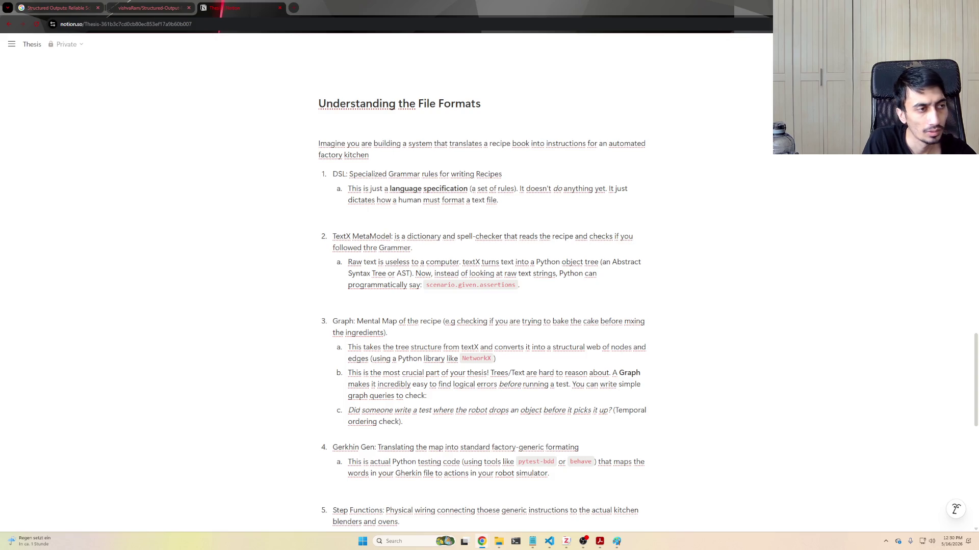
# - Add sub-note 4b with the 'When Gherkin says' conveyor step-function example, then select the Step Functions item
pyautogui.click(406, 490)
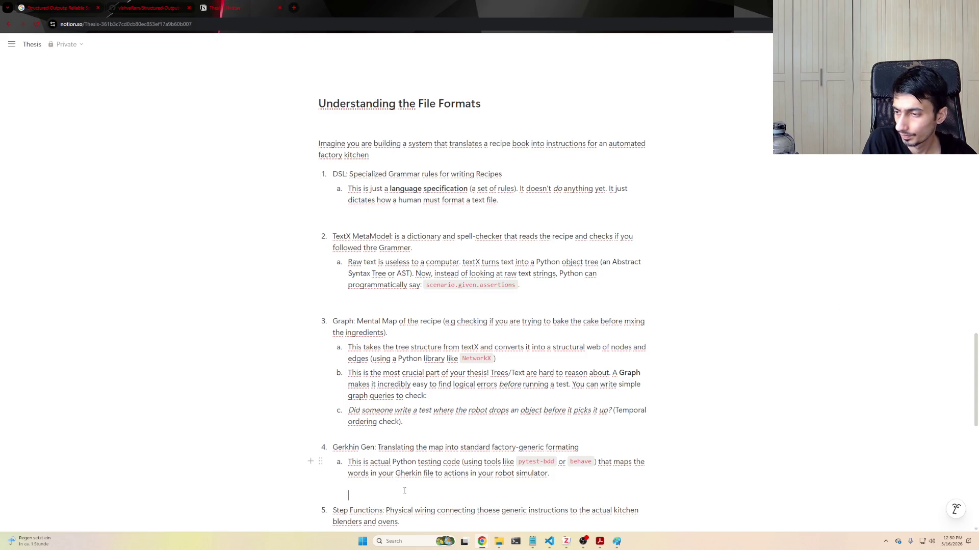
pyautogui.press('Return')
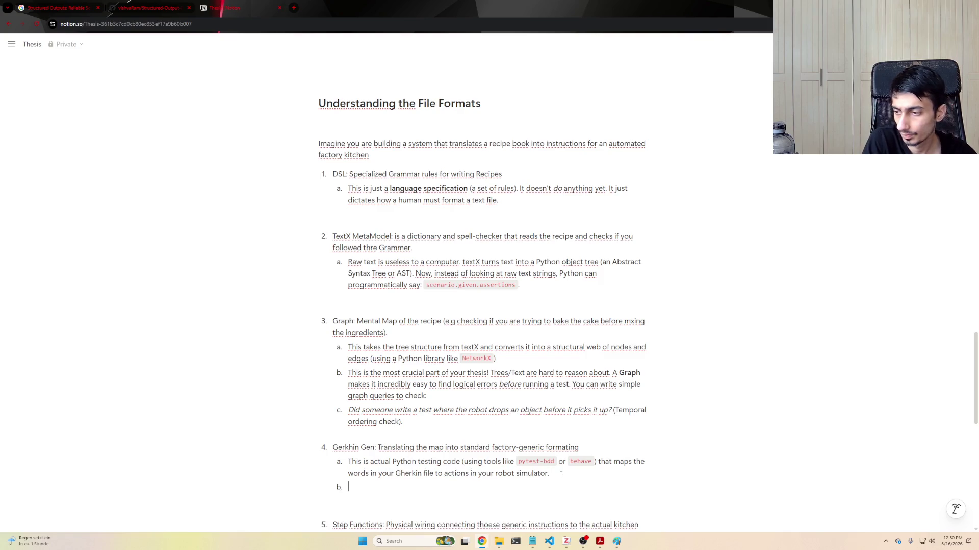
pyautogui.hotkey('ctrl', 'v')
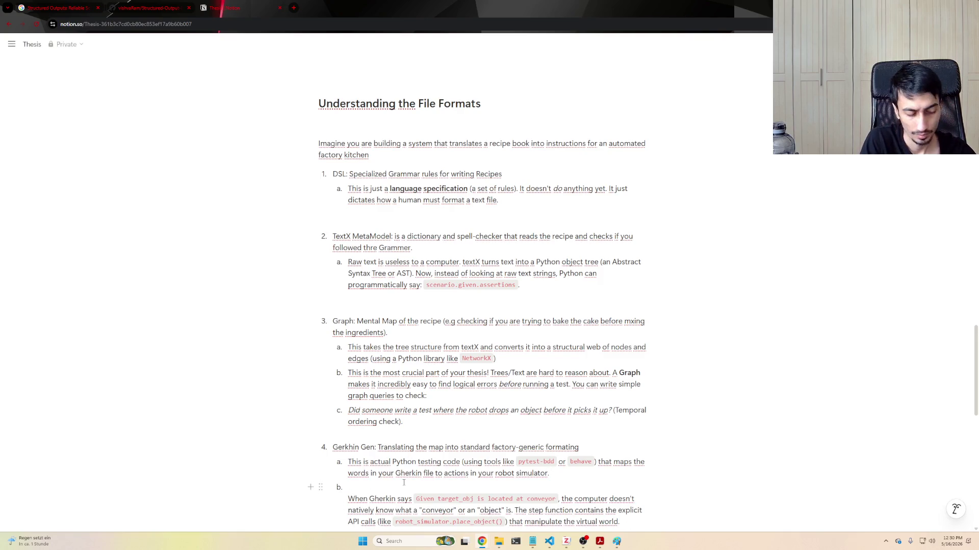
pyautogui.press('Delete')
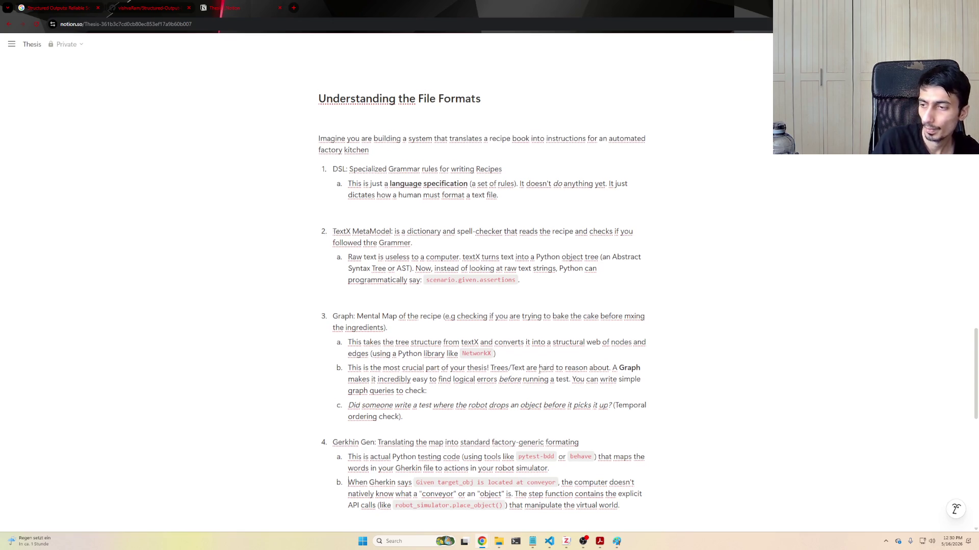
pyautogui.scroll(-3, 385, 423)
pyautogui.scroll(-2, 385, 423)
pyautogui.moveTo(402, 430); pyautogui.dragTo(348, 379)
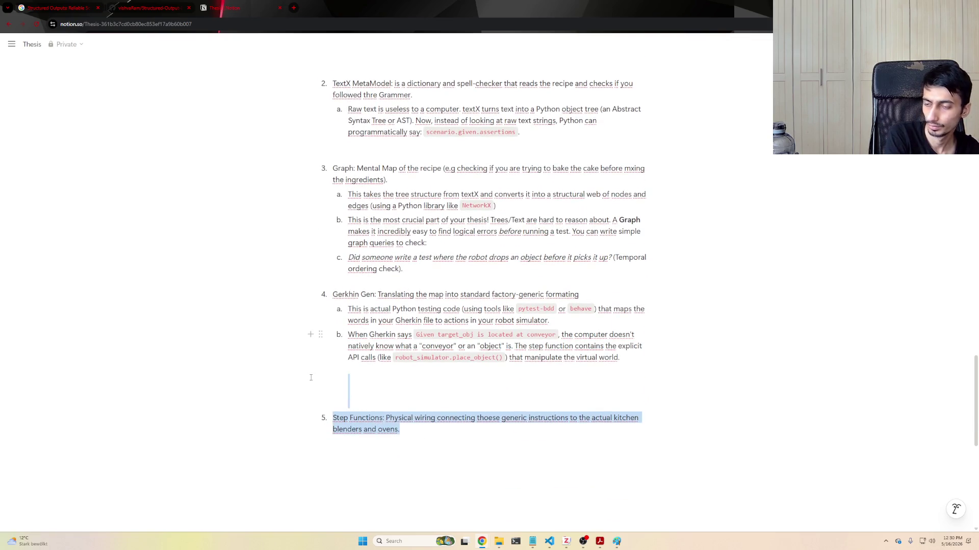
# - Delete the Step Functions item and paste the pipeline component flow diagram code block in its place
pyautogui.press('BackSpace')
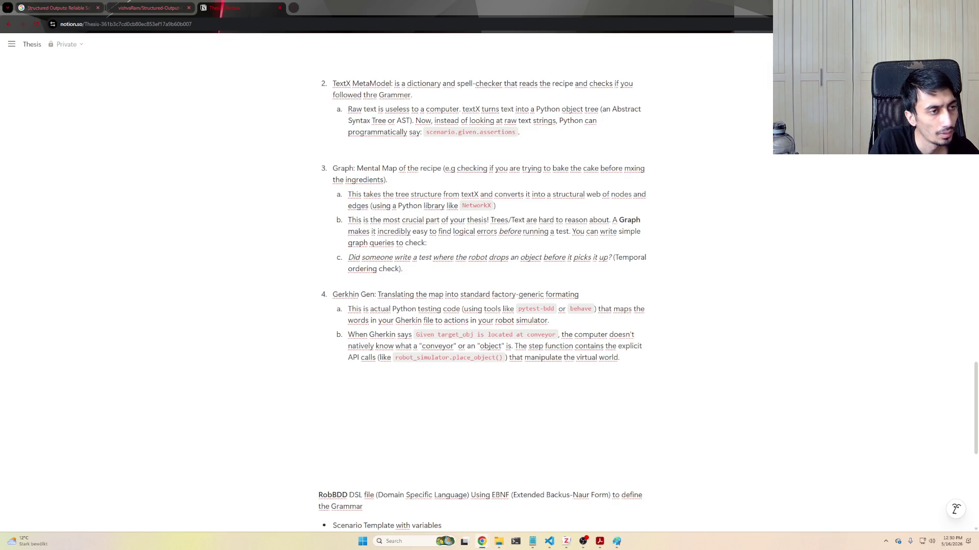
pyautogui.click(505, 400)
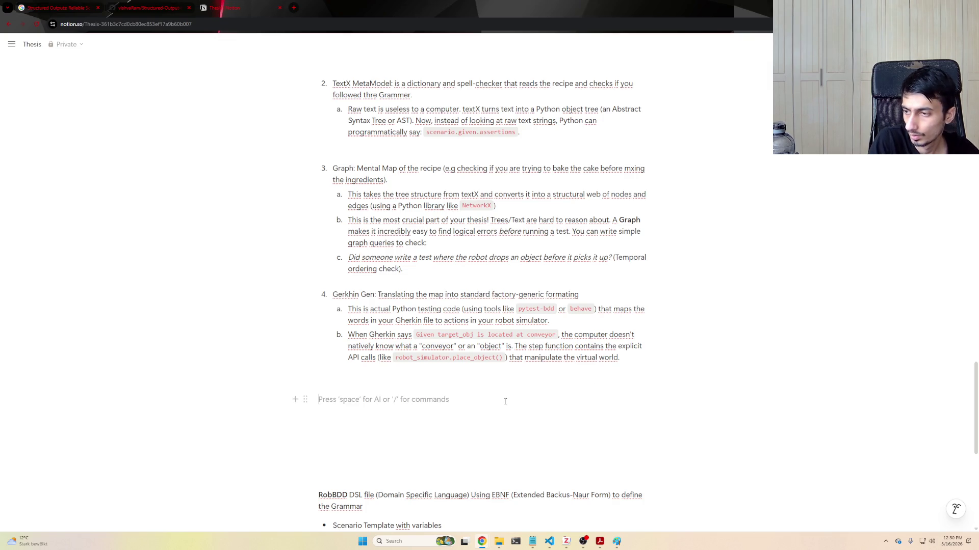
pyautogui.hotkey('ctrl', 'v')
pyautogui.moveTo(489, 346)
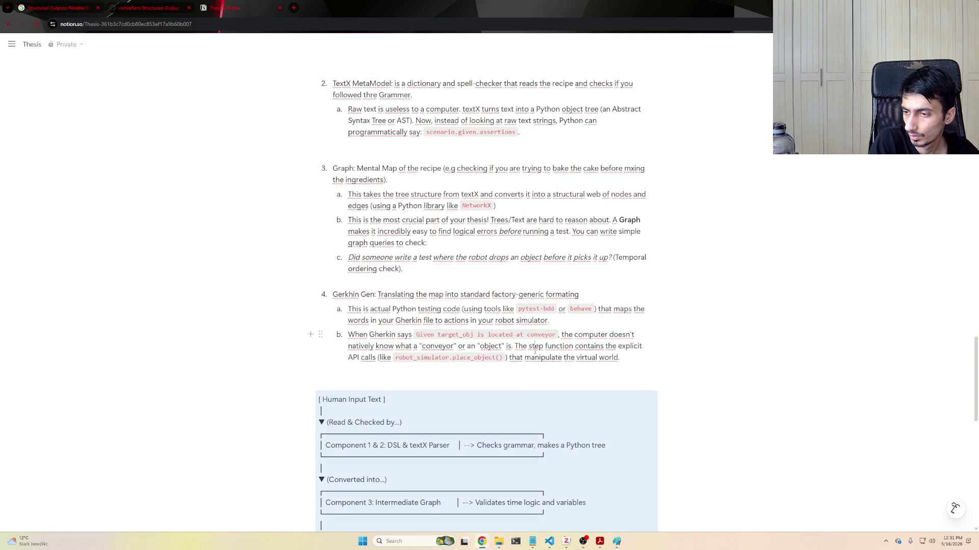
pyautogui.scroll(-5, 513, 322)
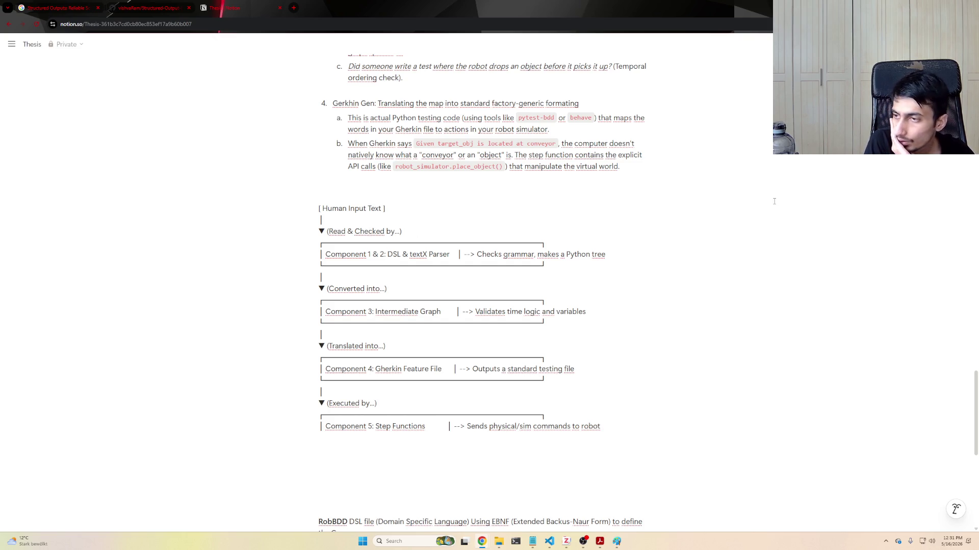
pyautogui.moveTo(352, 208)
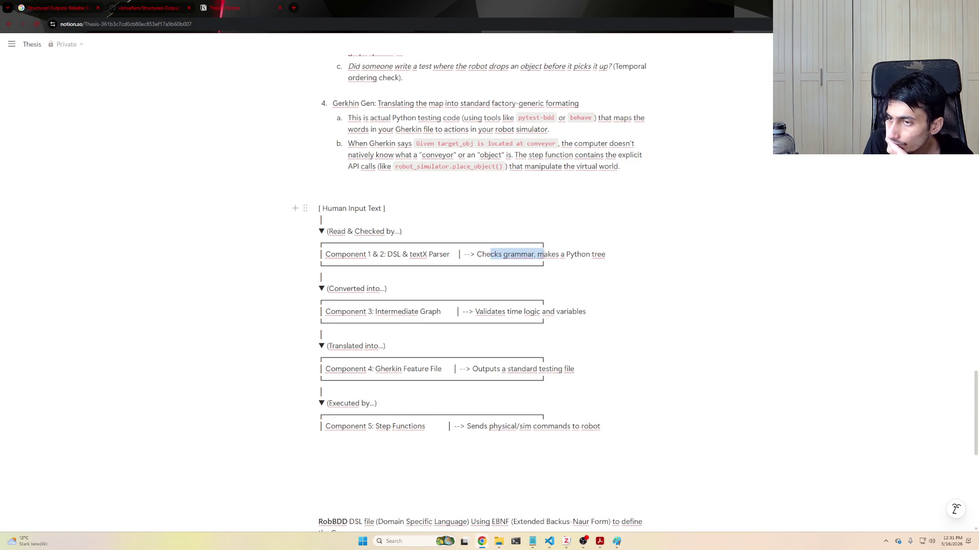
pyautogui.moveTo(556, 254); pyautogui.dragTo(605, 254)
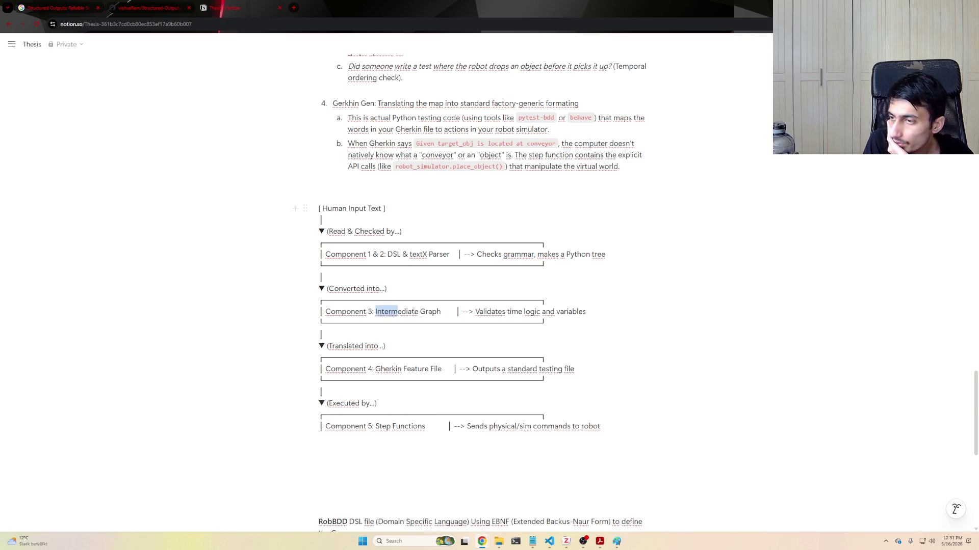
pyautogui.moveTo(375, 312); pyautogui.dragTo(540, 311)
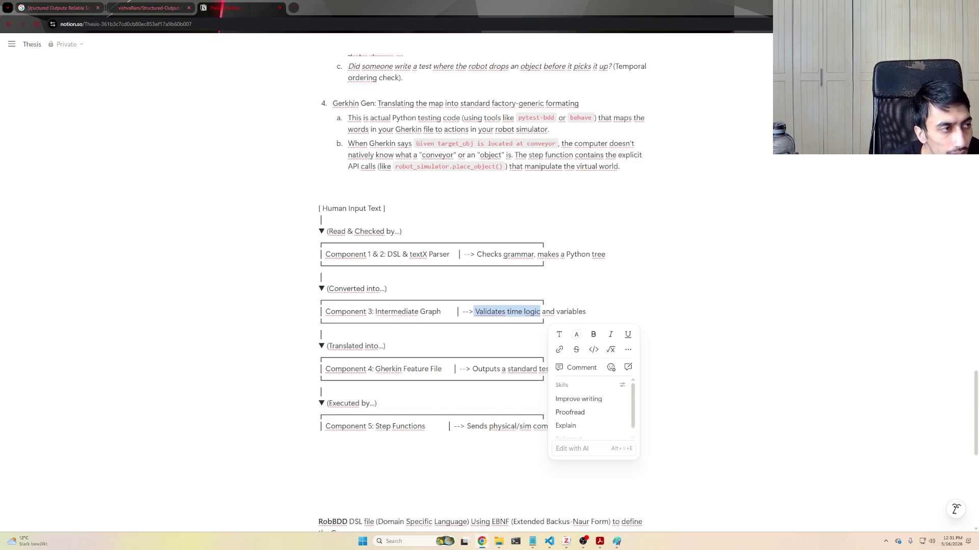
pyautogui.scroll(2, 490, 291)
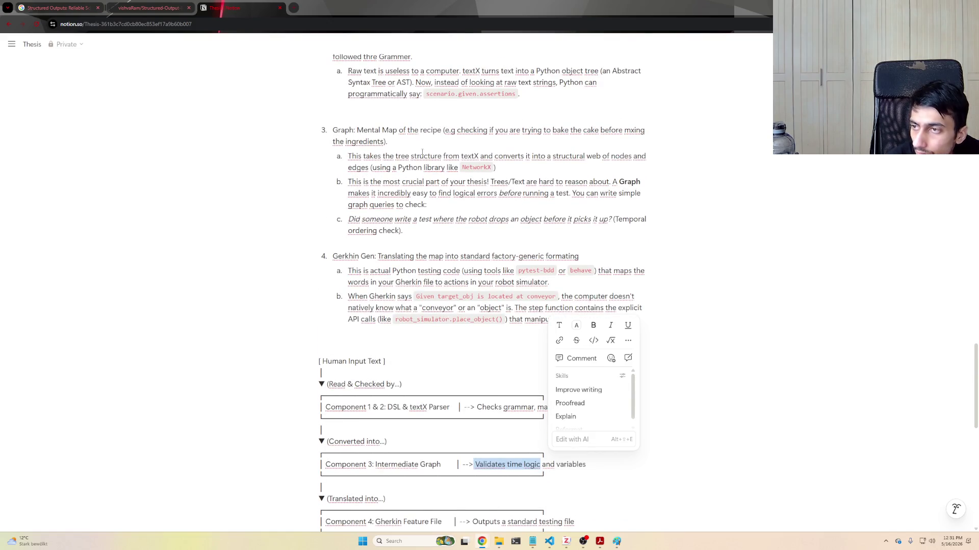
pyautogui.scroll(-2, 421, 151)
pyautogui.scroll(-2, 474, 244)
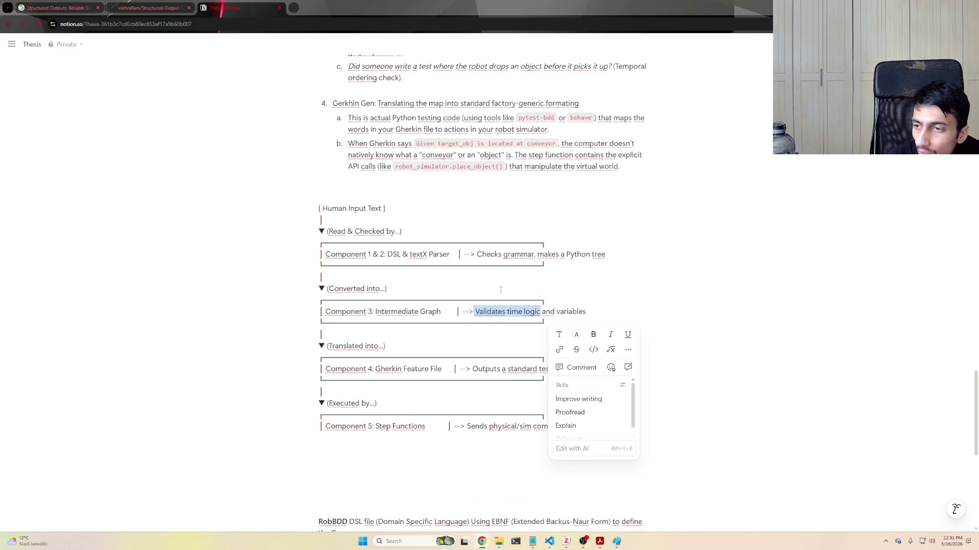
pyautogui.click(593, 308)
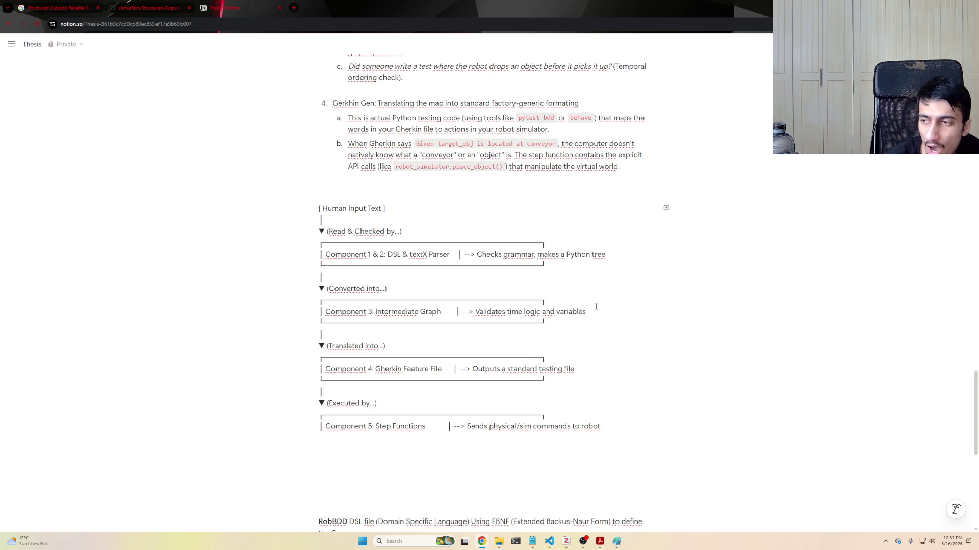
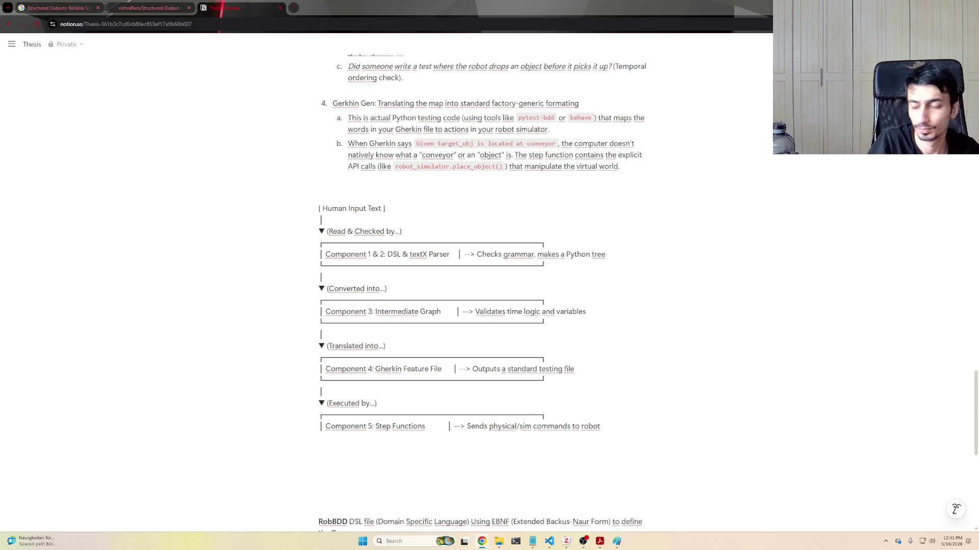
pyautogui.scroll(3, 414, 257)
pyautogui.scroll(2, 415, 258)
pyautogui.scroll(1, 544, 255)
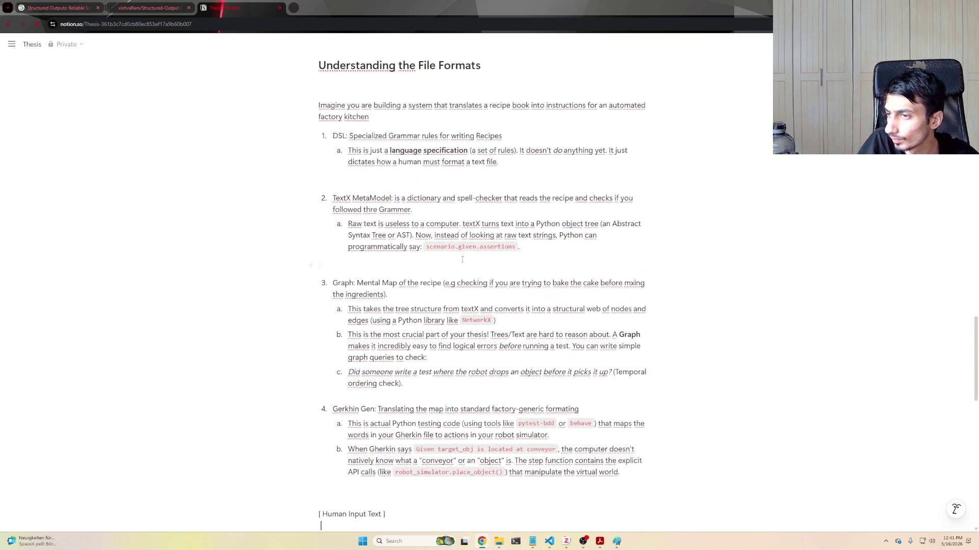
# - Nest a new sub-item under item 2 and paste the file-definition explanation into it
pyautogui.click(545, 255)
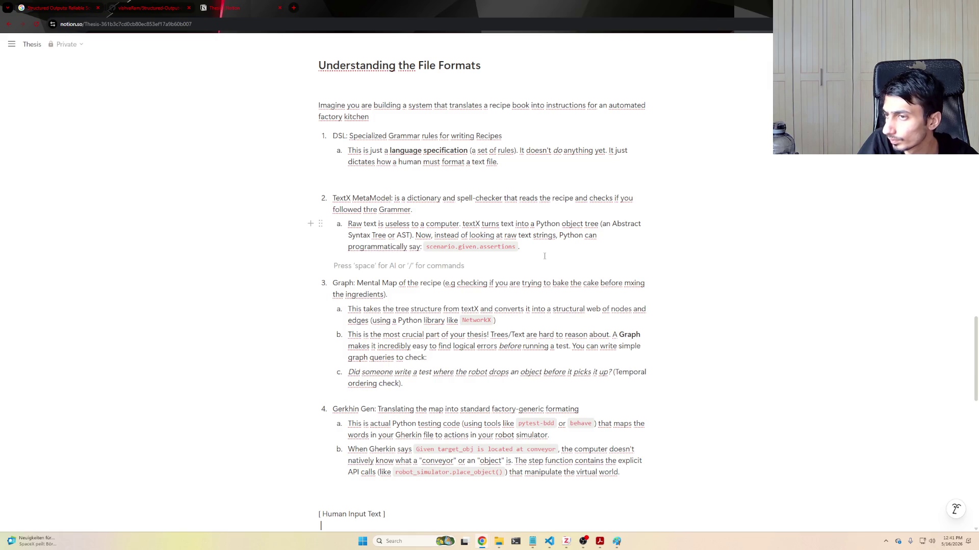
pyautogui.click(462, 206)
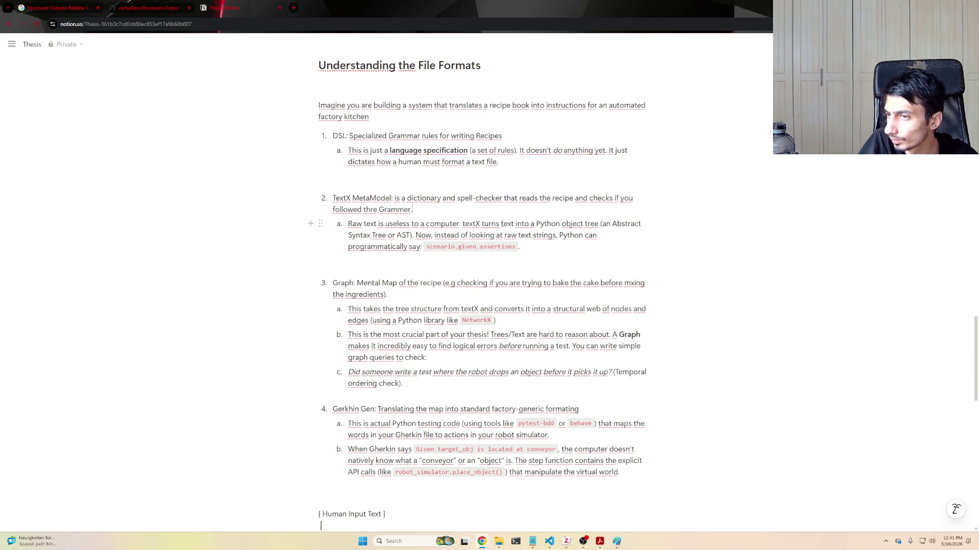
pyautogui.press('Return')
pyautogui.press('Tab')
pyautogui.hotkey('ctrl', 'v')
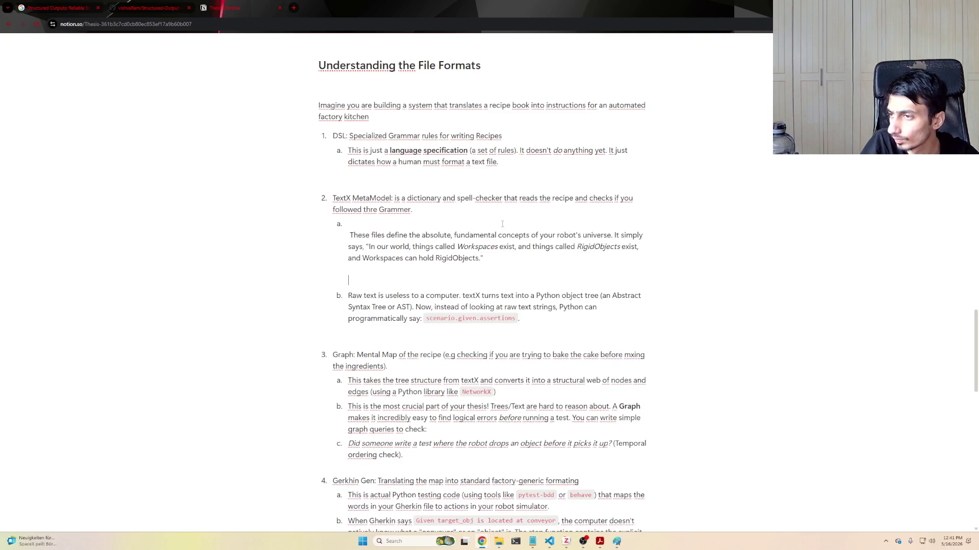
# - Tidy the pasted paragraph, removing blank lines and the leading space before 'These'
pyautogui.press('BackSpace')
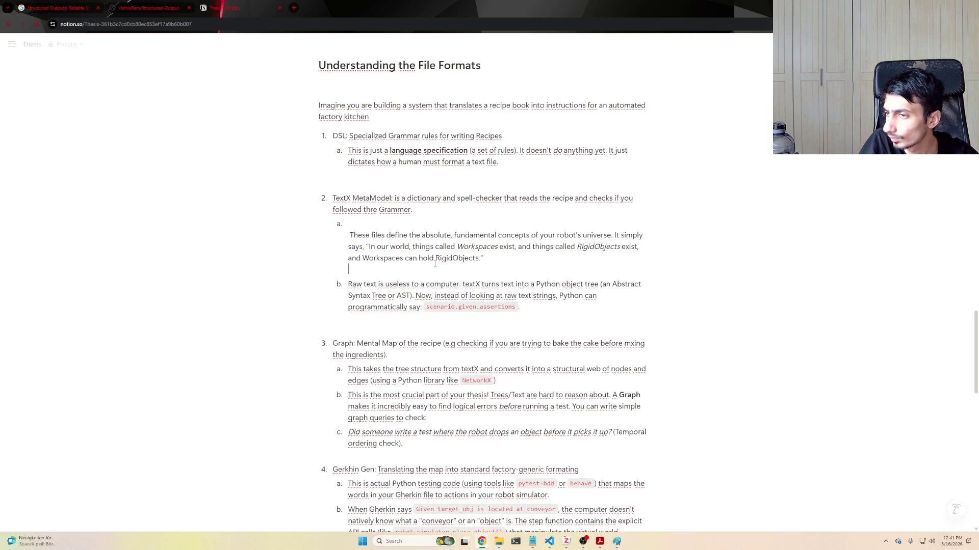
pyautogui.press('BackSpace')
pyautogui.press('Delete')
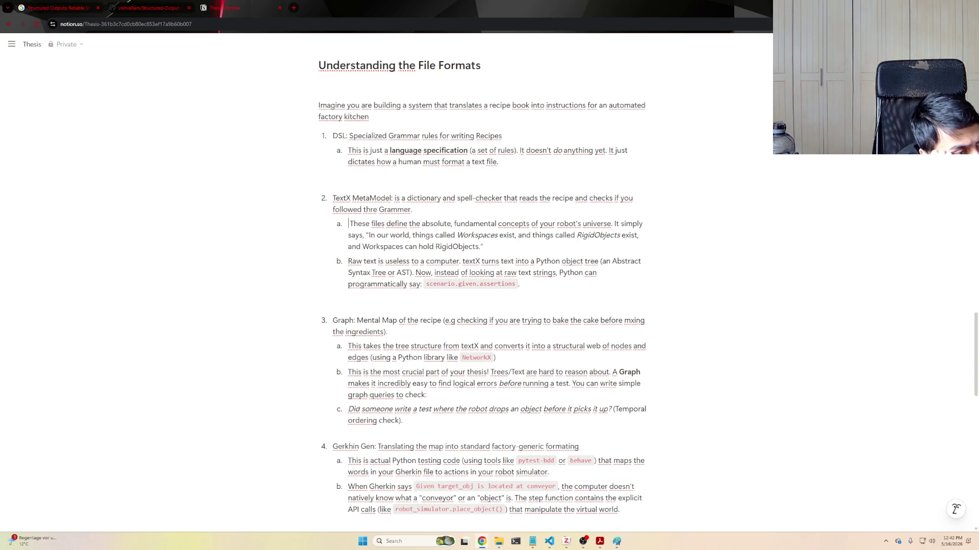
pyautogui.press('Delete')
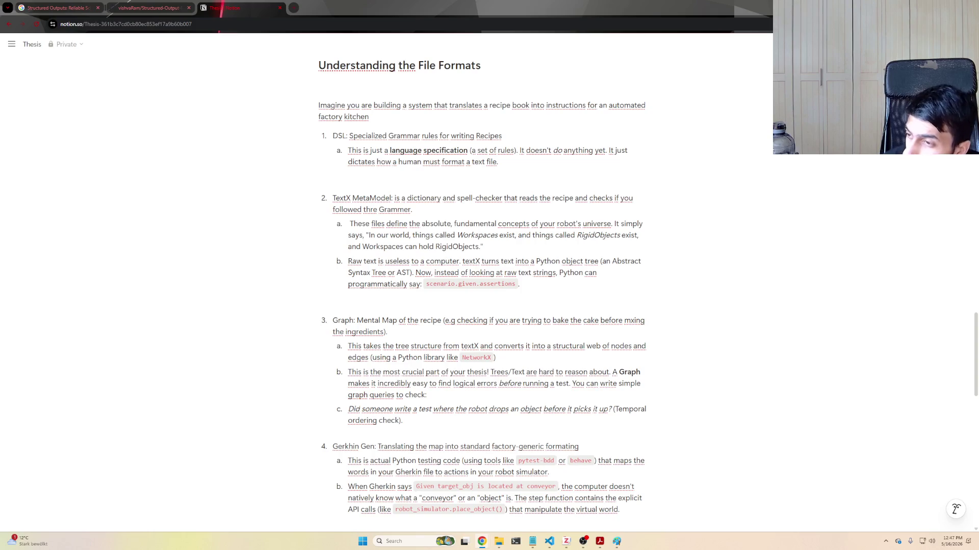
pyautogui.scroll(-3, 566, 325)
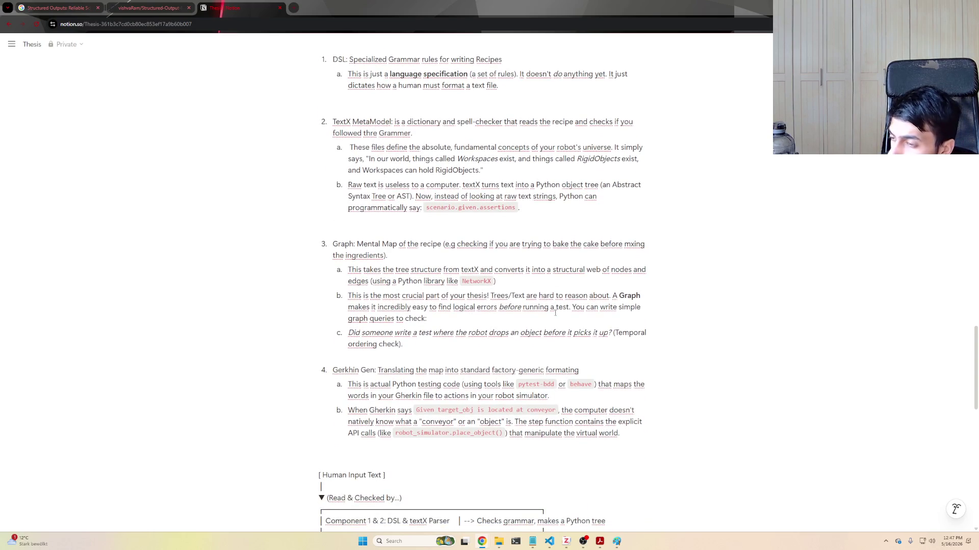
pyautogui.scroll(5, 565, 325)
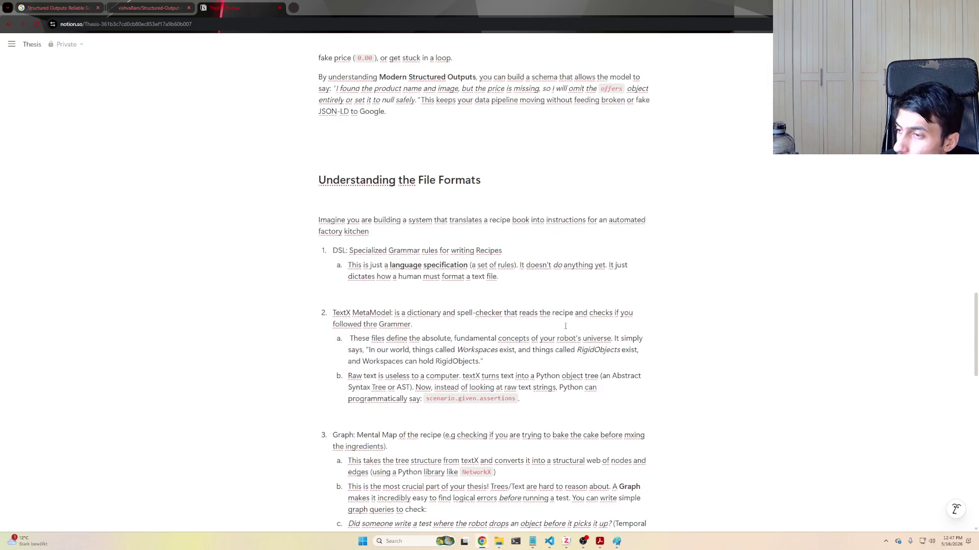
pyautogui.moveTo(493, 349)
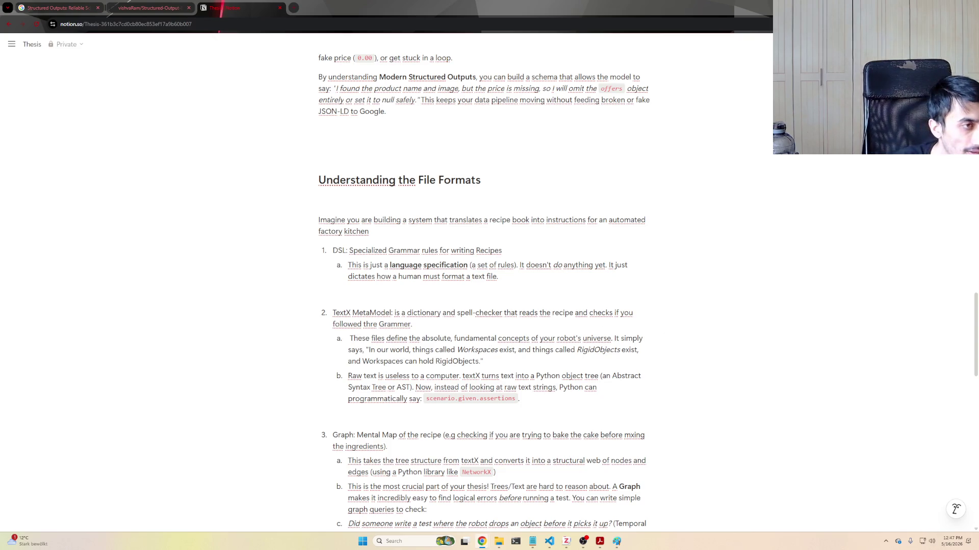
pyautogui.moveTo(630, 353)
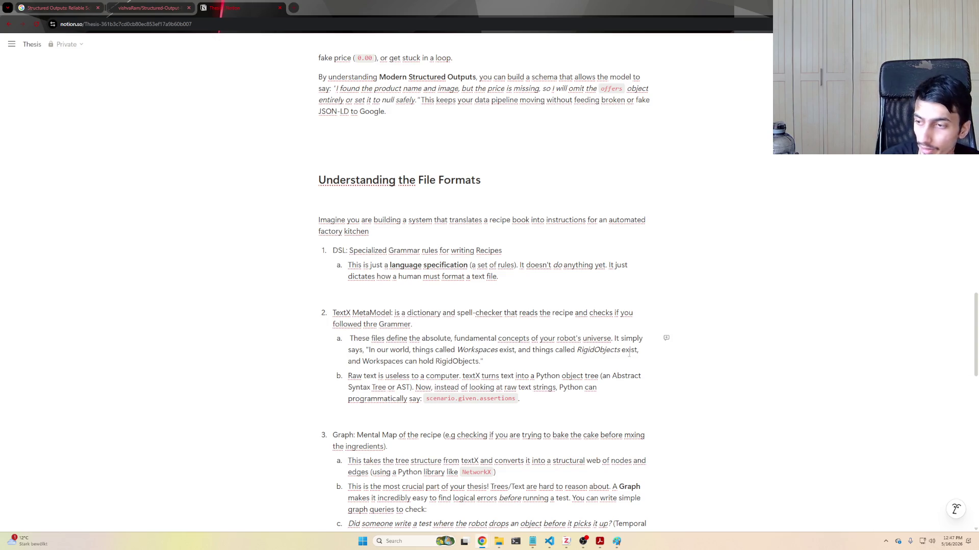
pyautogui.scroll(-1, 629, 353)
pyautogui.scroll(1, 630, 353)
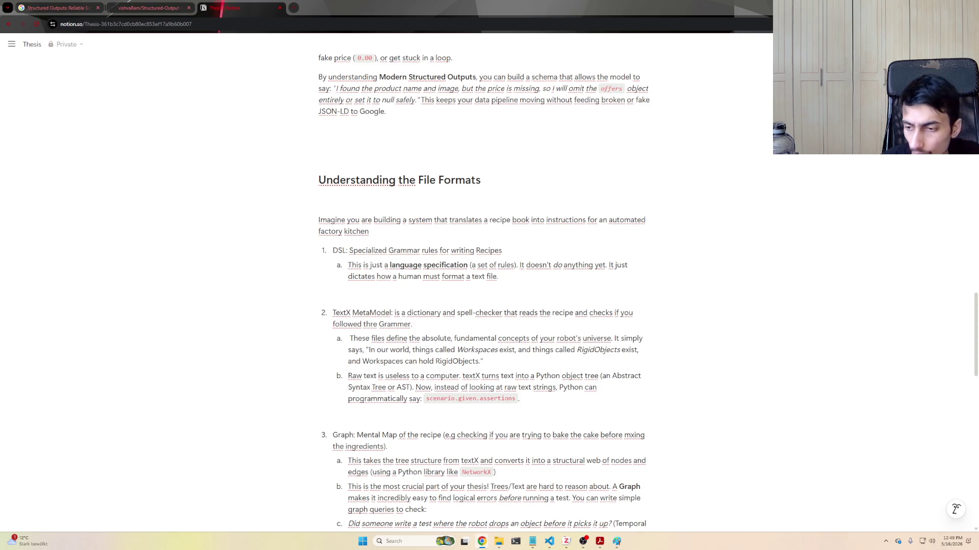
# - Switch from Chrome back to the Paint architecture diagram window
pyautogui.click(616, 541)
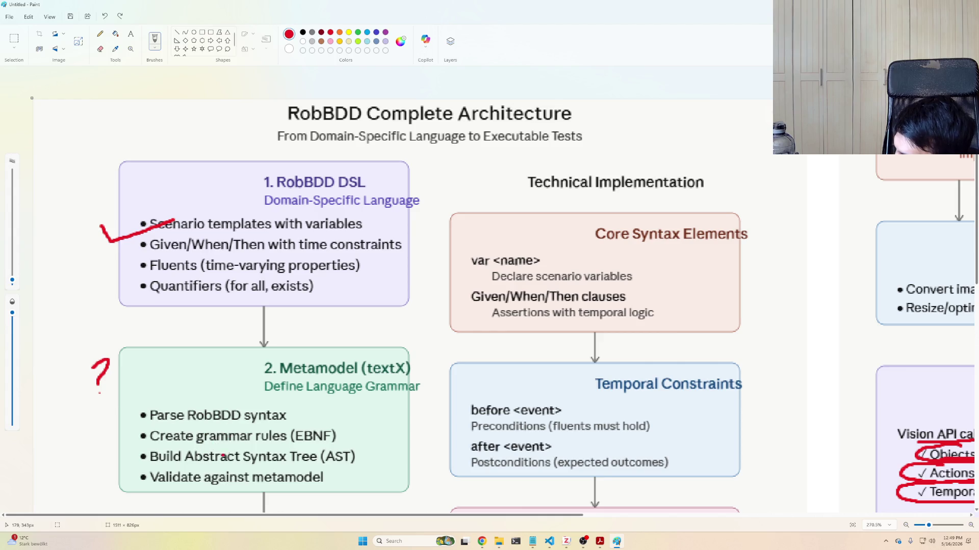
pyautogui.scroll(-3, 260, 457)
pyautogui.scroll(3, 260, 457)
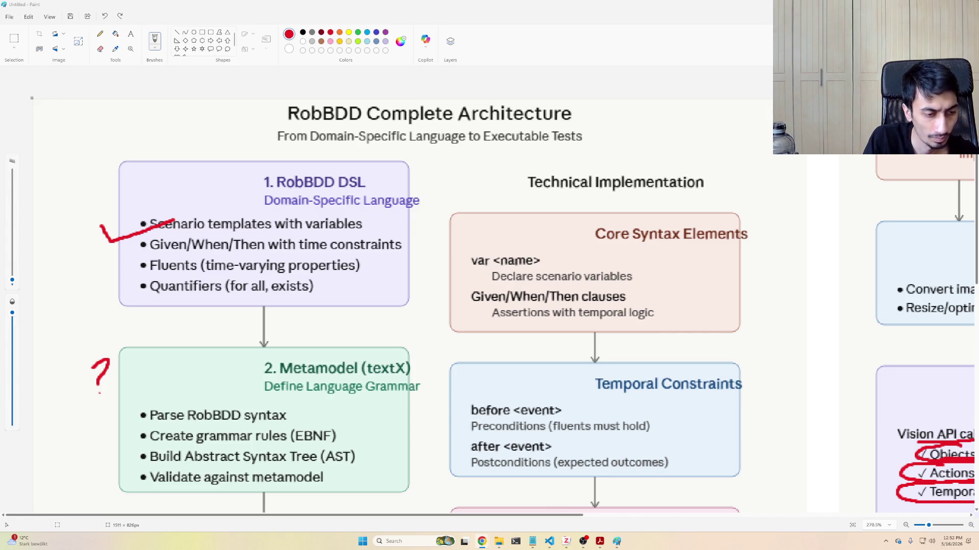
pyautogui.hotkey('alt', 'Tab')
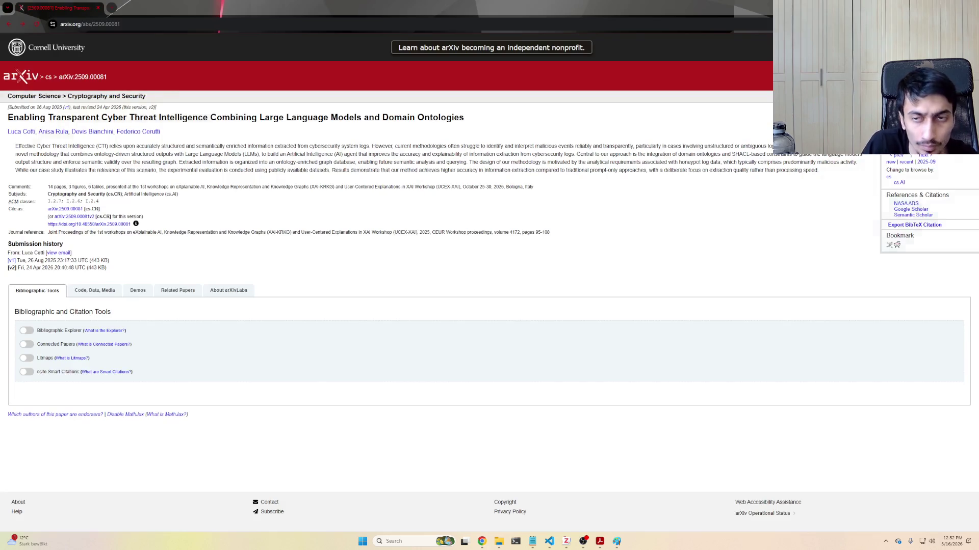
pyautogui.press('super+d')
pyautogui.hotkey('alt', 'Tab')
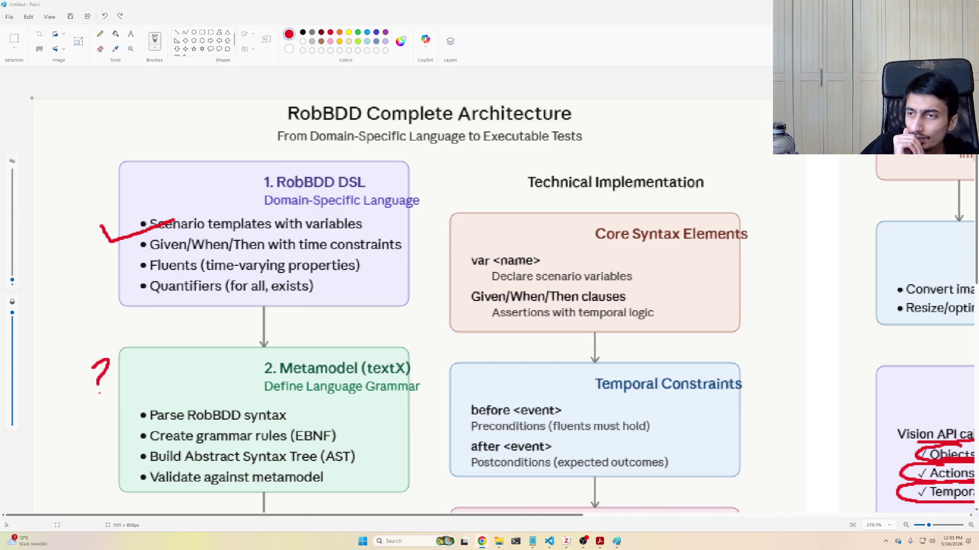
pyautogui.scroll(-2, 593, 108)
pyautogui.scroll(-3, 593, 109)
pyautogui.scroll(1, 592, 271)
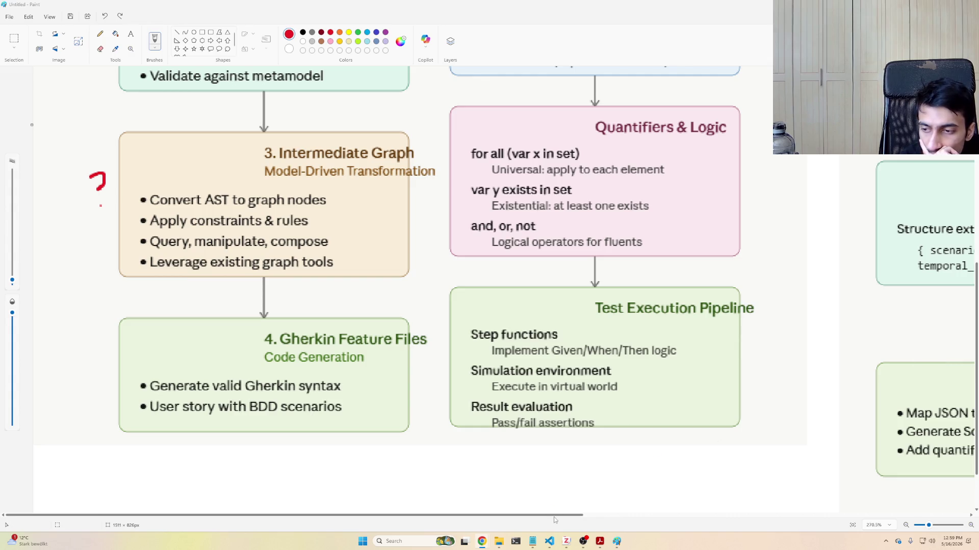
pyautogui.moveTo(554, 516); pyautogui.dragTo(896, 530)
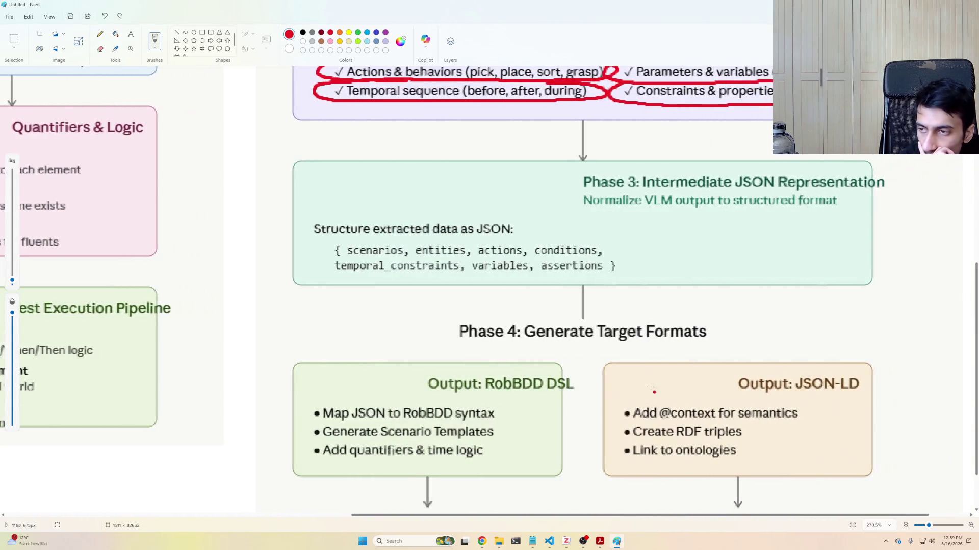
pyautogui.scroll(-2, 231, 485)
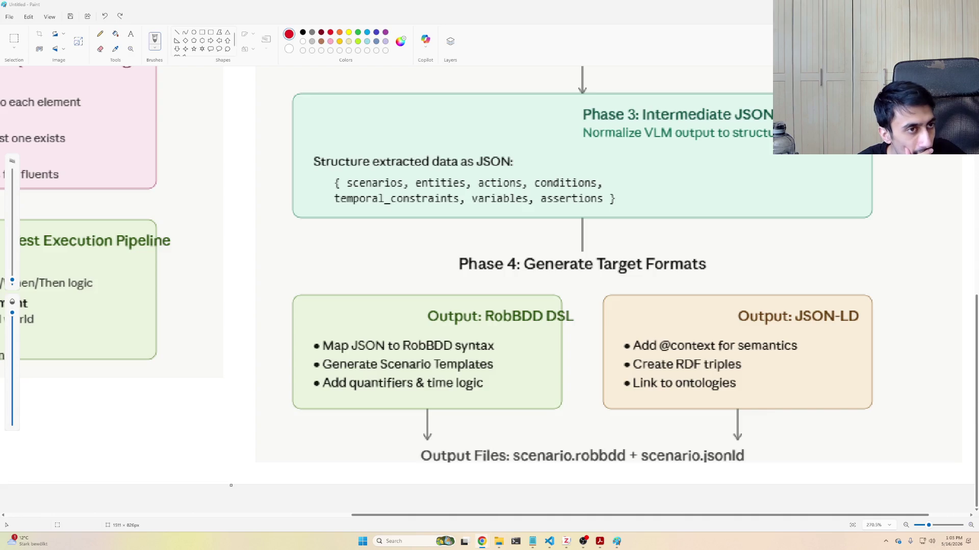
# - Bring up the Windows app launcher over the Phase 3 and Phase 4 view
pyautogui.press('super')
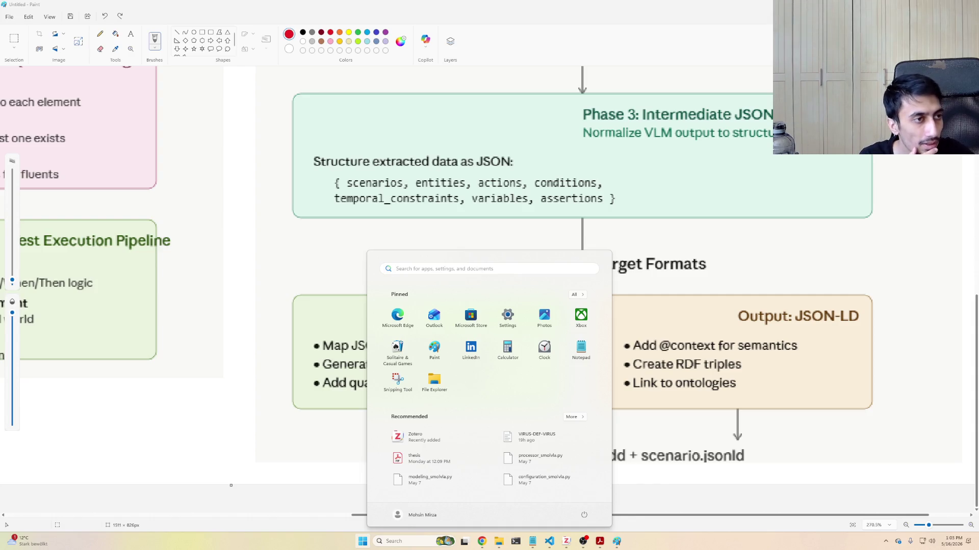
pyautogui.press('super')
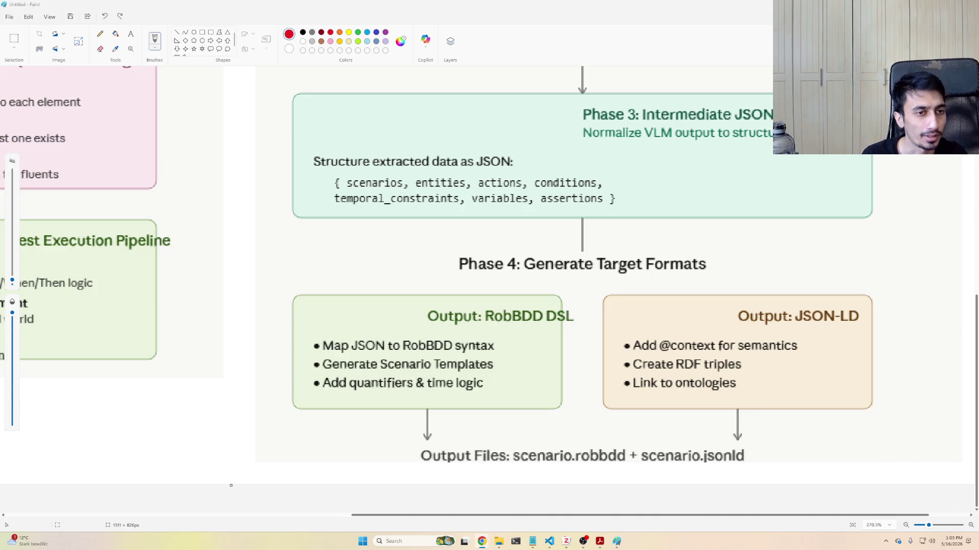
pyautogui.scroll(5, 604, 287)
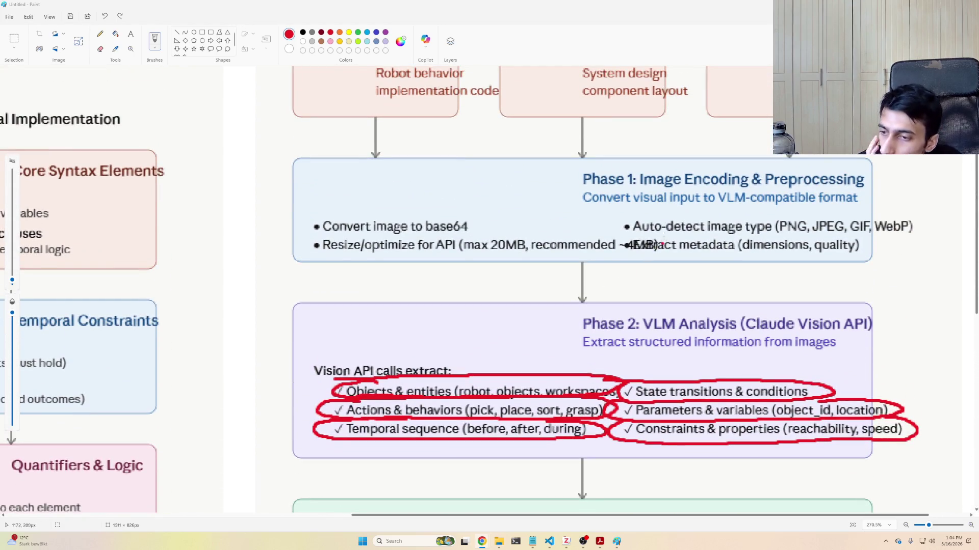
pyautogui.scroll(1, 611, 318)
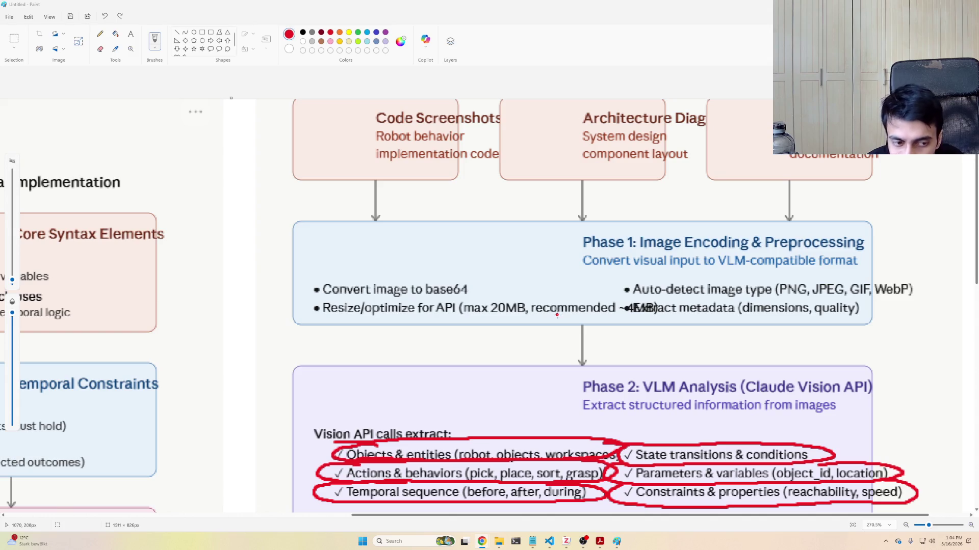
pyautogui.scroll(-5, 556, 314)
pyautogui.scroll(-2, 536, 329)
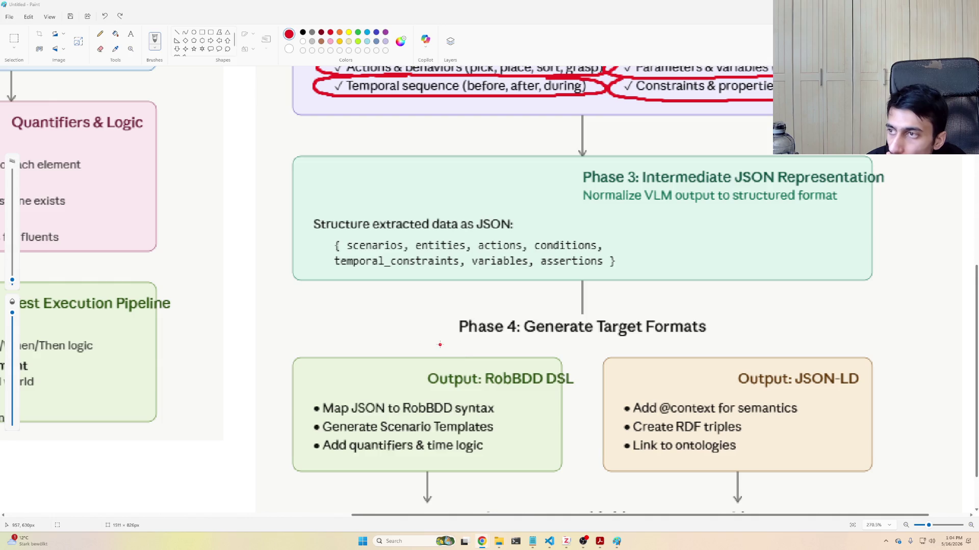
pyautogui.scroll(-1, 421, 308)
pyautogui.moveTo(464, 514); pyautogui.dragTo(182, 515)
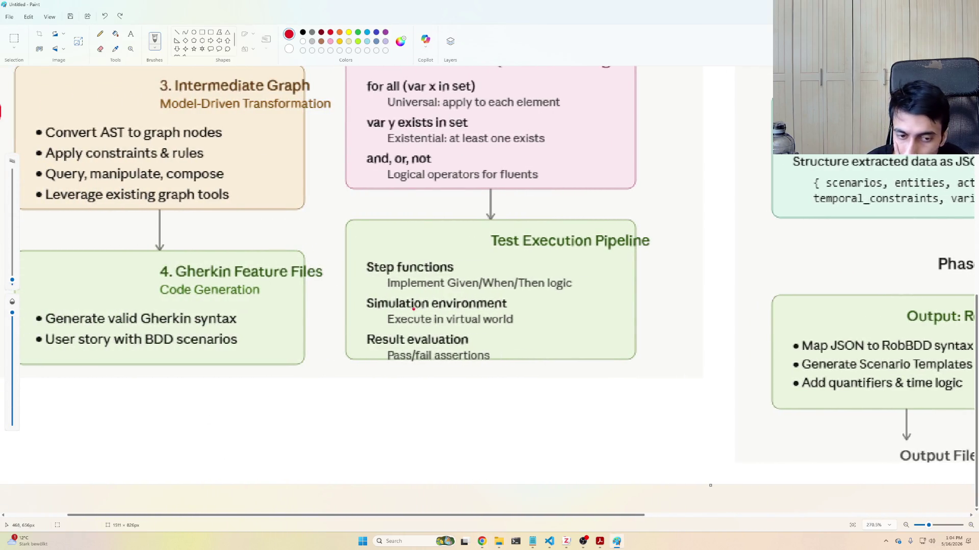
# - Select the Magnifier tool to zoom into the Gherkin and Test Execution area
pyautogui.click(131, 49)
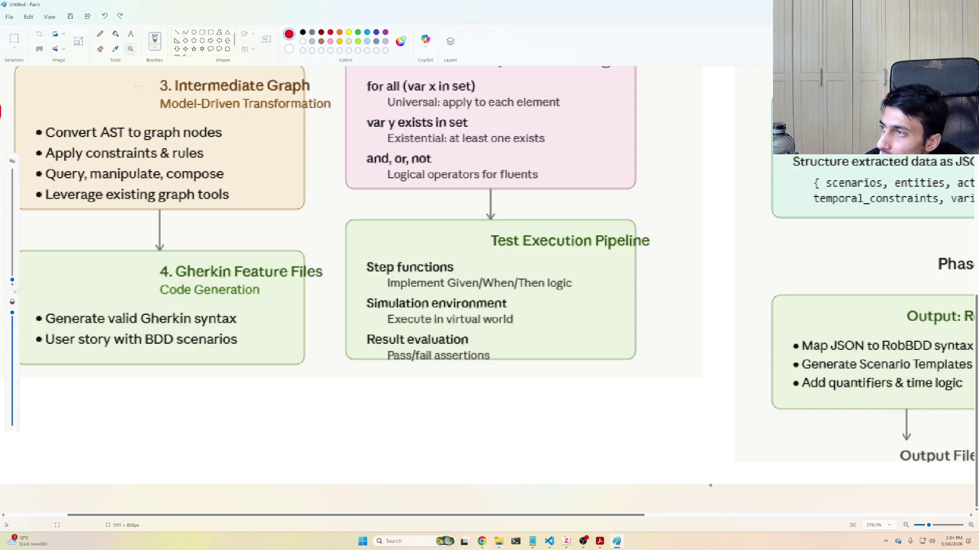
# - Finish the red VLM Knowledge Graph question on one line below the boxes and commit it
pyautogui.click(78, 395)
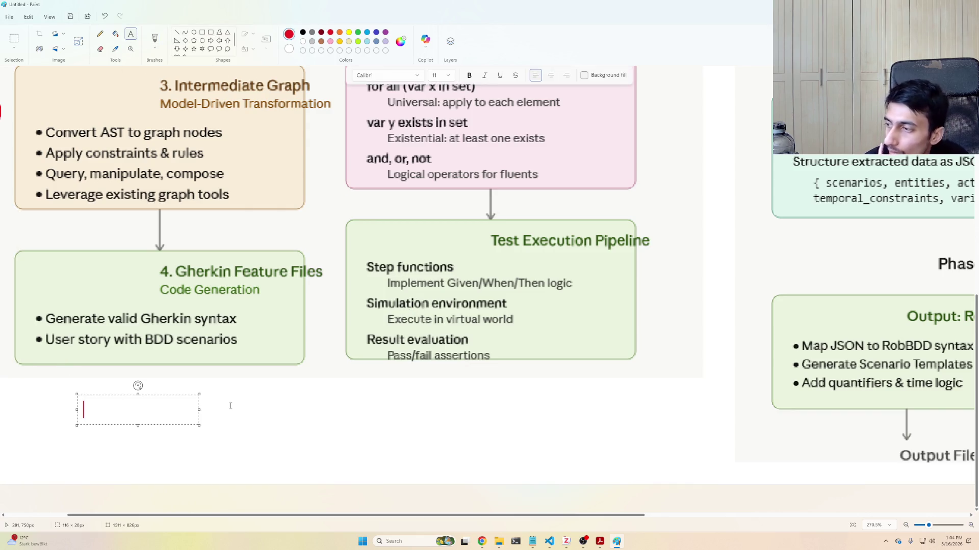
pyautogui.write('Is it po')
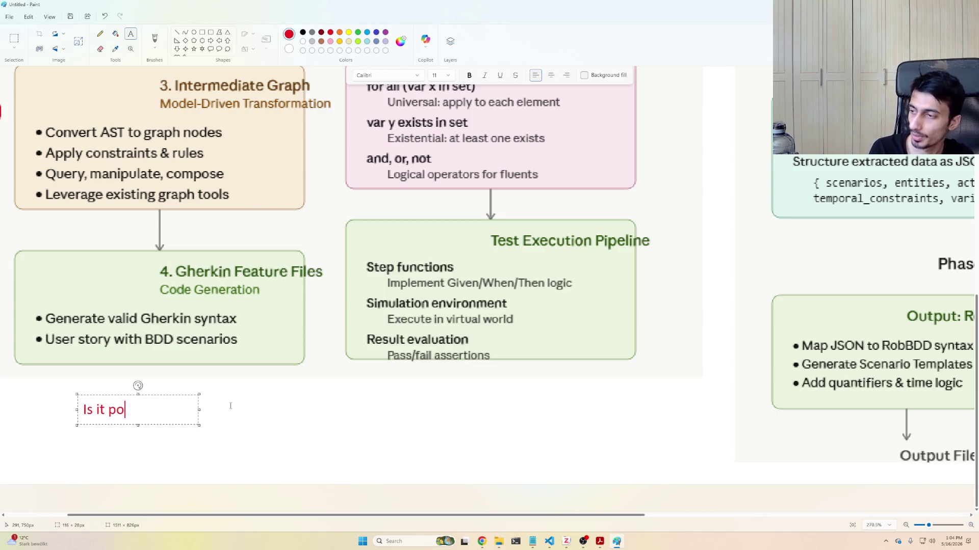
pyautogui.write('ssible to generate ')
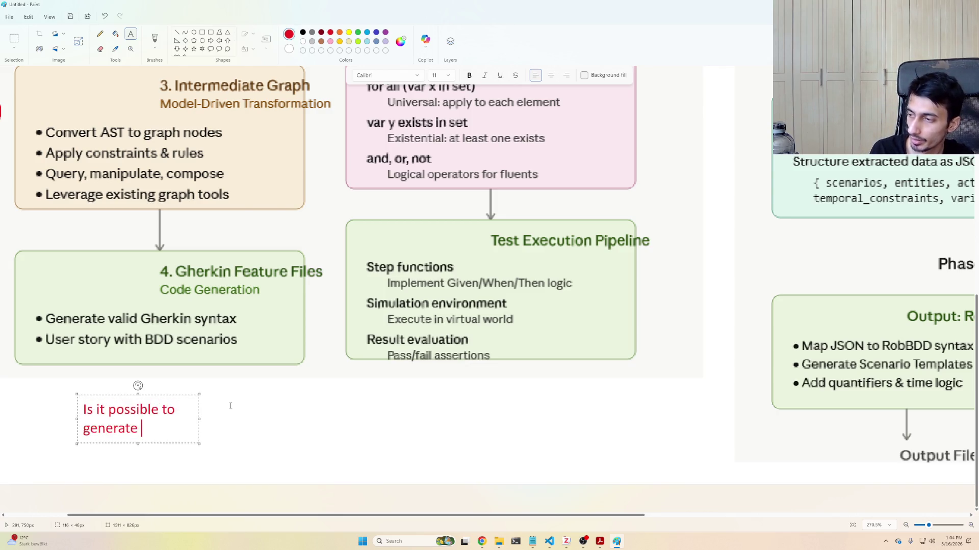
pyautogui.write('a logically ')
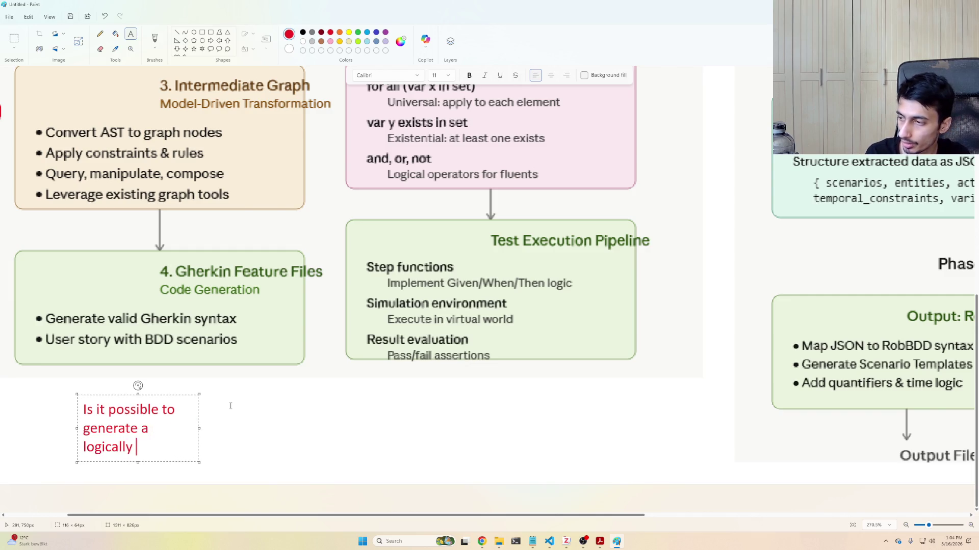
pyautogui.write('correct ')
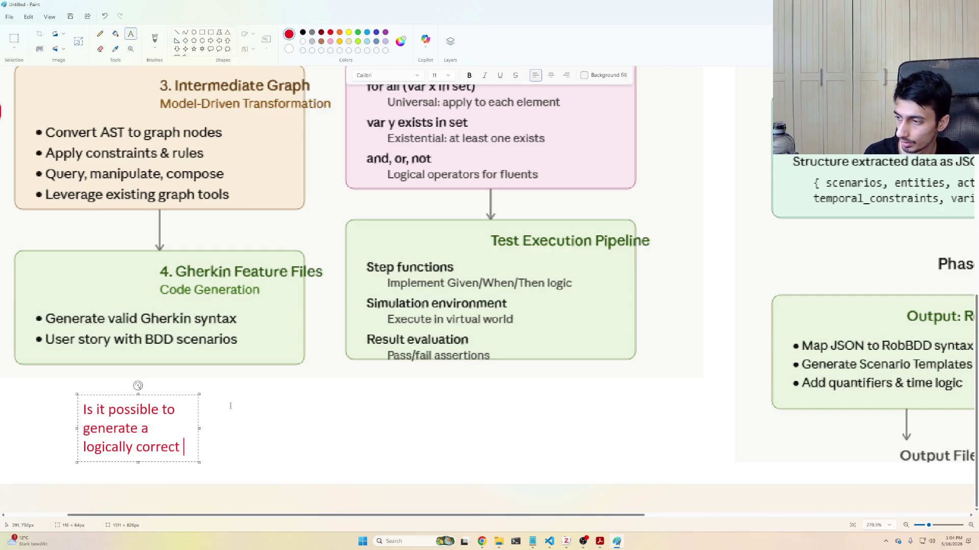
pyautogui.write('Knowledge')
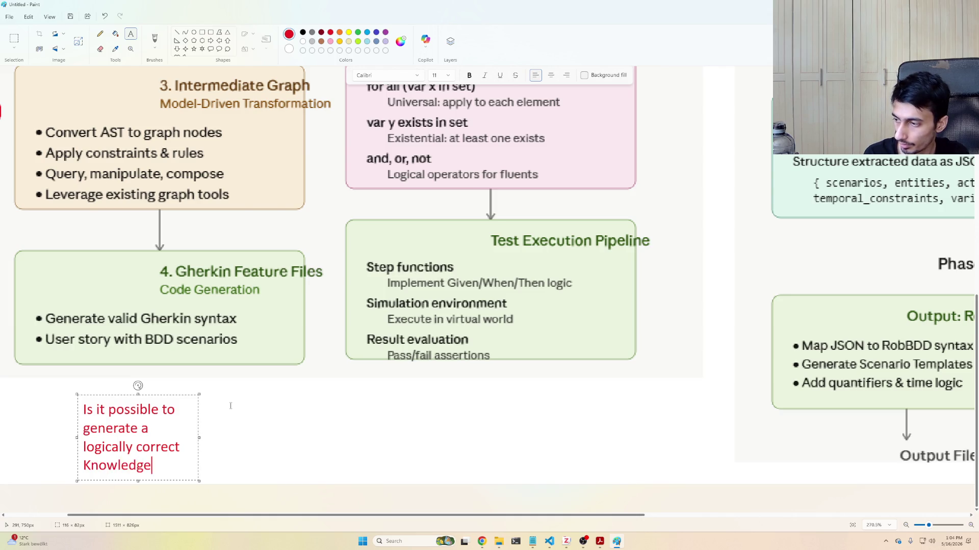
pyautogui.write(' Graph is')
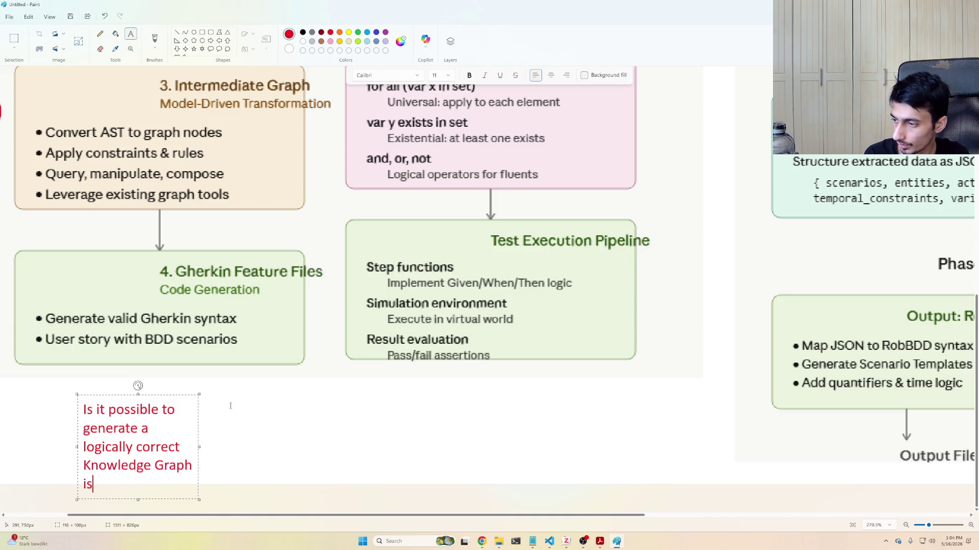
pyautogui.press('BackSpace')
pyautogui.press('BackSpace')
pyautogui.write('using a VLM')
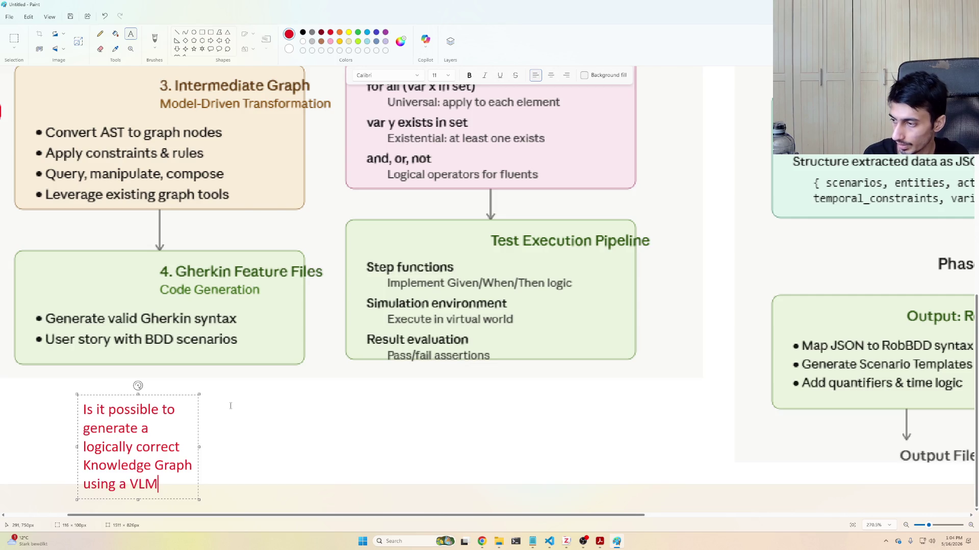
pyautogui.moveTo(201, 448); pyautogui.dragTo(610, 447)
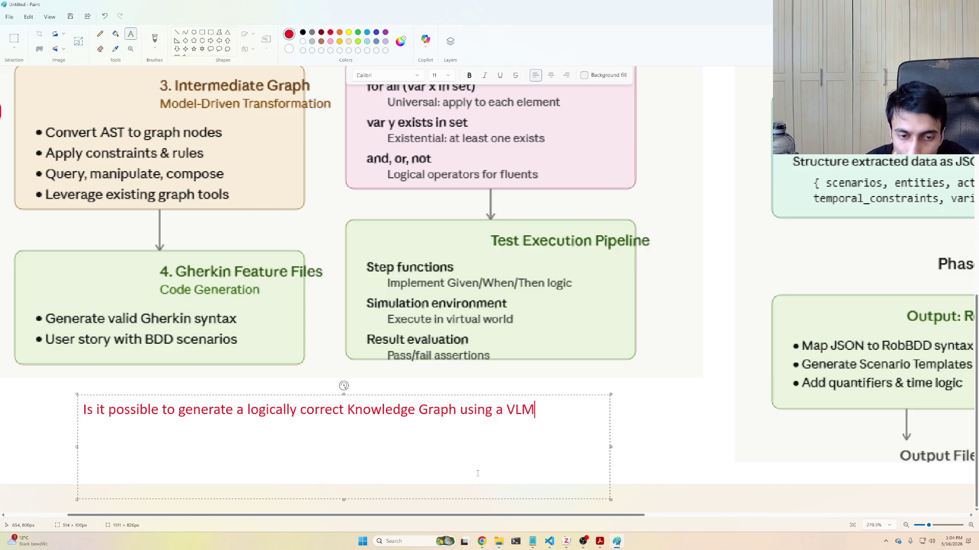
pyautogui.moveTo(356, 497); pyautogui.dragTo(357, 458)
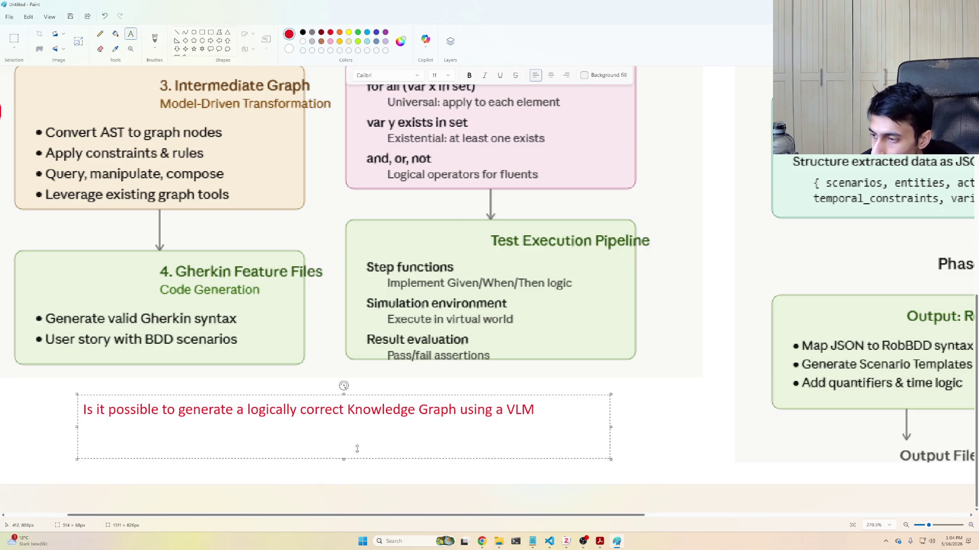
pyautogui.click(964, 387)
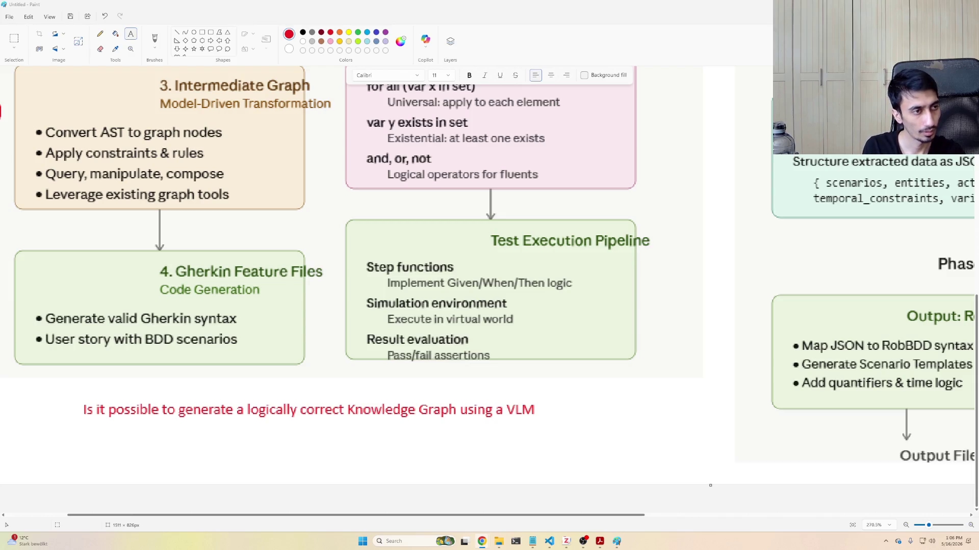
# - Glance over the open windows, then hide Paint to show the desktop
pyautogui.hotkey('alt', 'Tab')
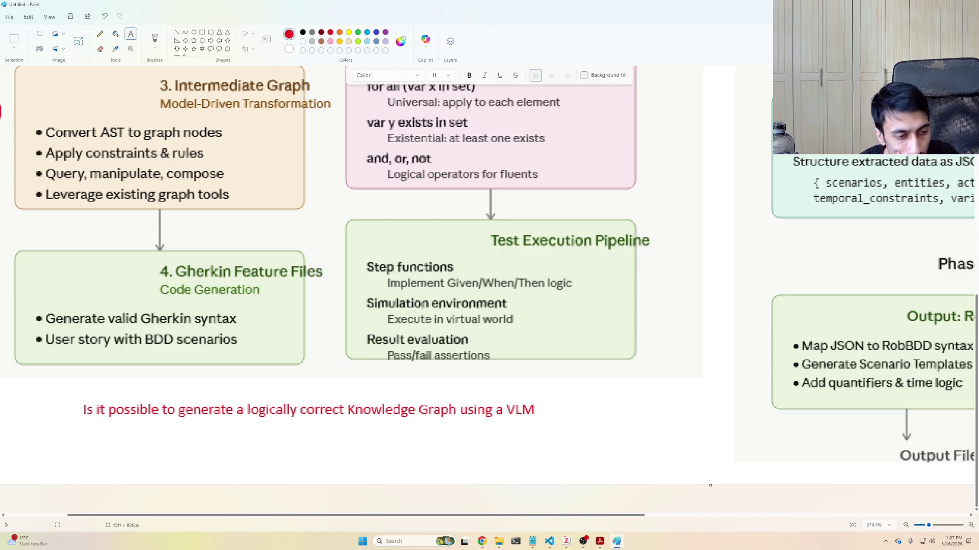
pyautogui.press('super+d')
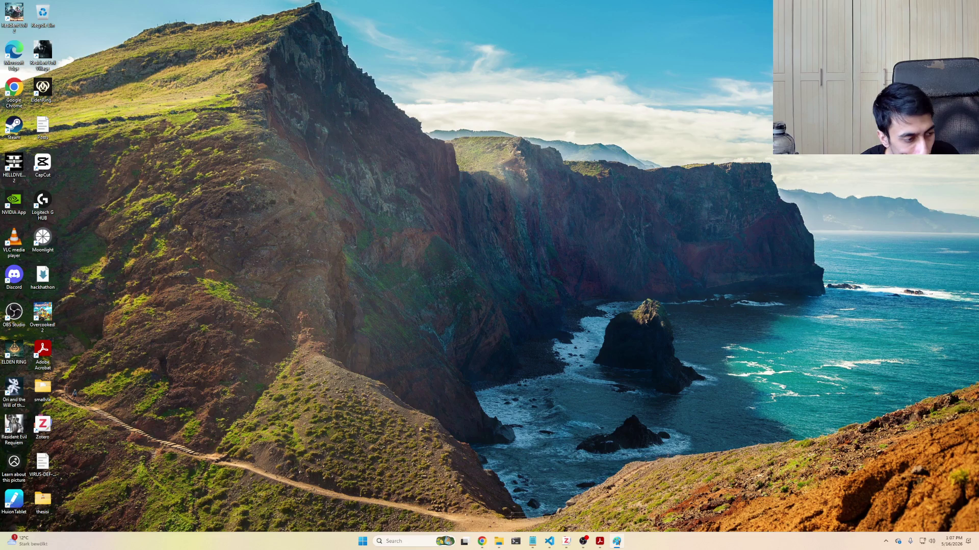
# - Restore the Paint diagram window, then briefly show the desktop again
pyautogui.press('super+d')
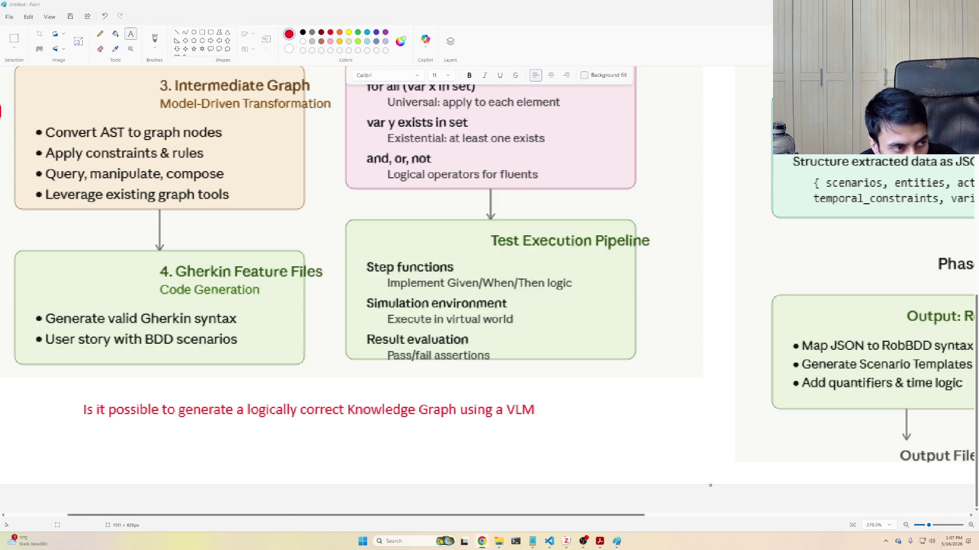
pyautogui.press('super+d')
pyautogui.press('super+d')
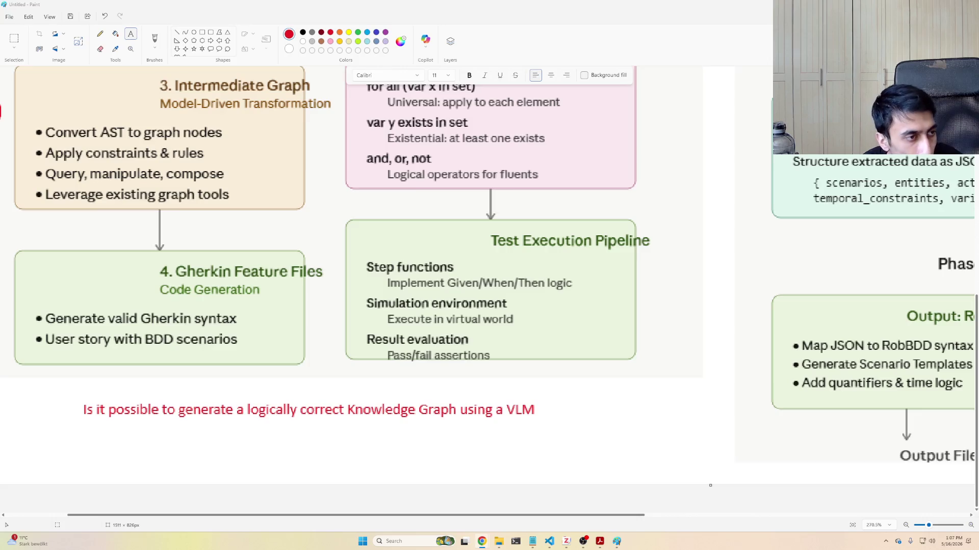
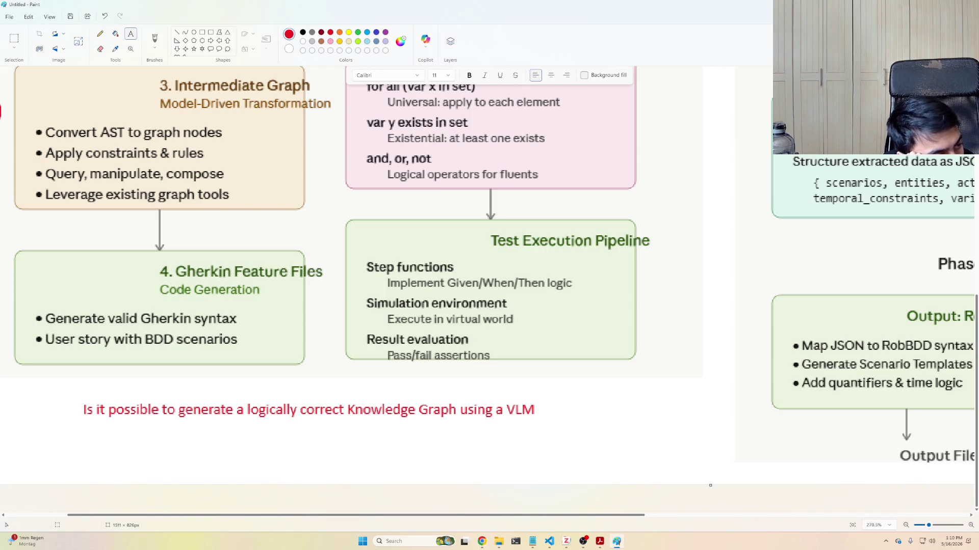
# - Hide all windows to show the desktop, then bring the Paint pipeline diagram back
pyautogui.hotkey('alt', 'Tab')
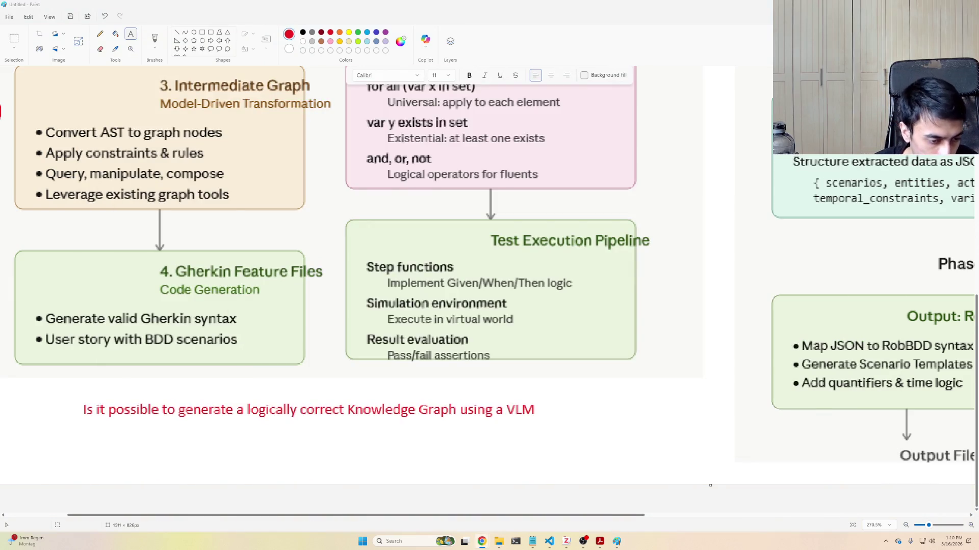
pyautogui.press('super+d')
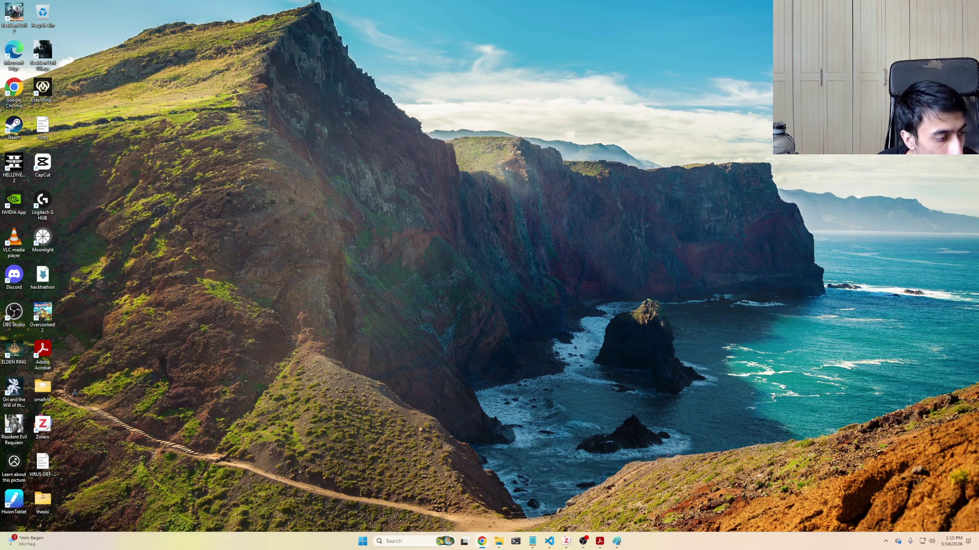
pyautogui.press('super+d')
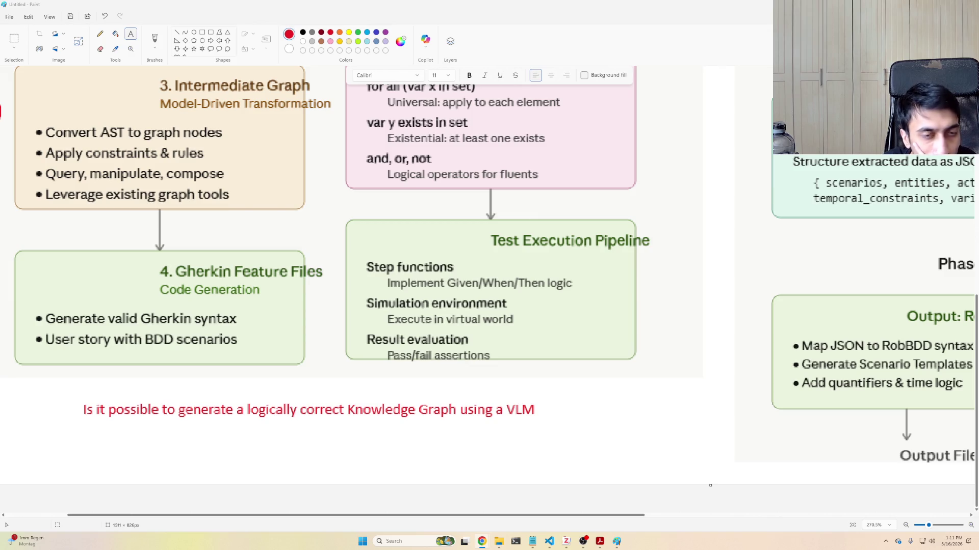
# - Switch from the Paint diagram to the Notion thesis notes in the browser
pyautogui.hotkey('alt', 'Tab')
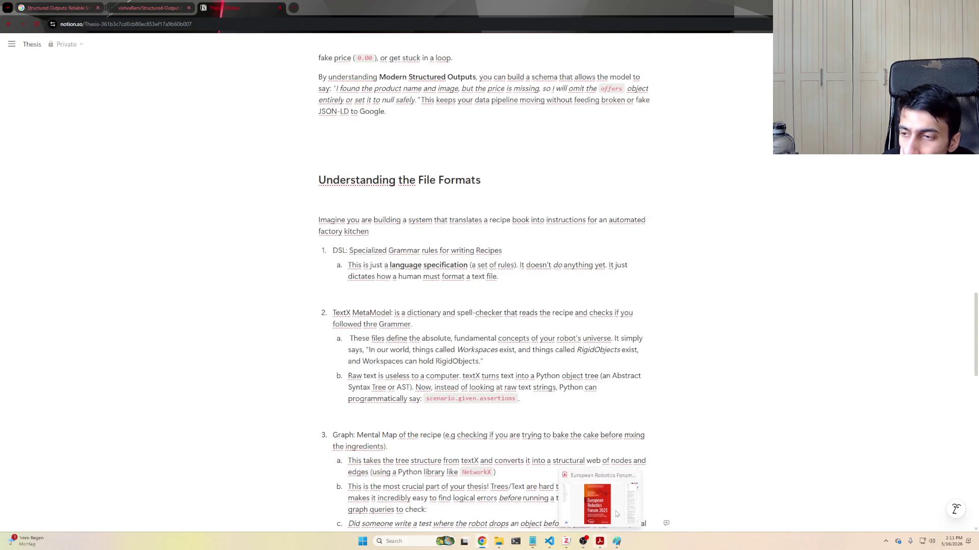
pyautogui.scroll(-2, 849, 339)
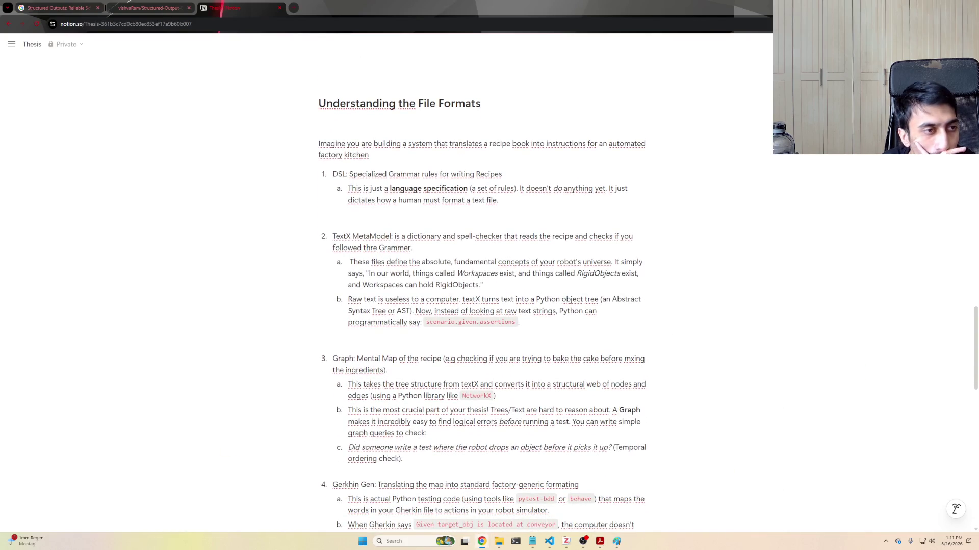